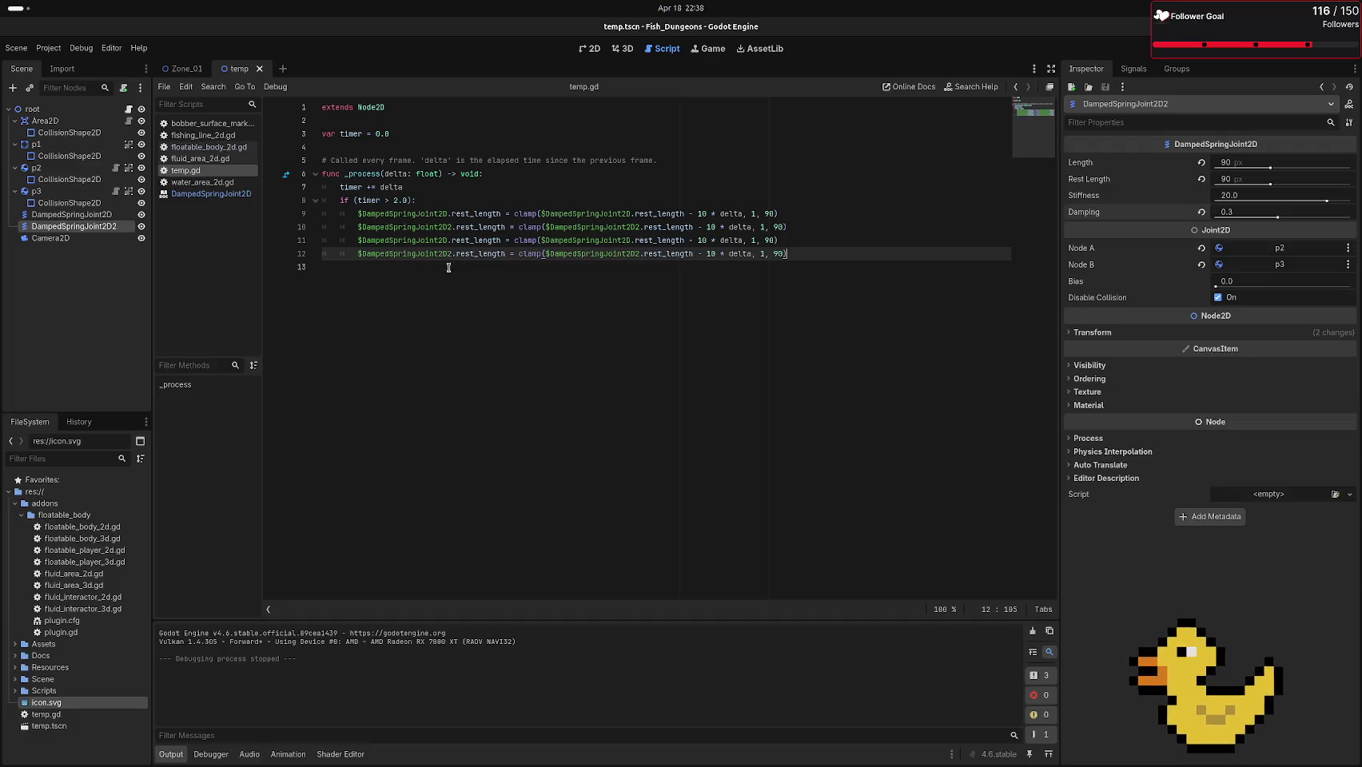
Change line 11 to set length instead of rest_length, test-run and stop the scene, then raise the second joint's damping
mouse_move(473, 240)
left_mouse_down()
mouse_move(452, 240)
mouse_move(452, 253)
left_mouse_up()
key("BackSpace")
key("BackSpace")
key("F6")
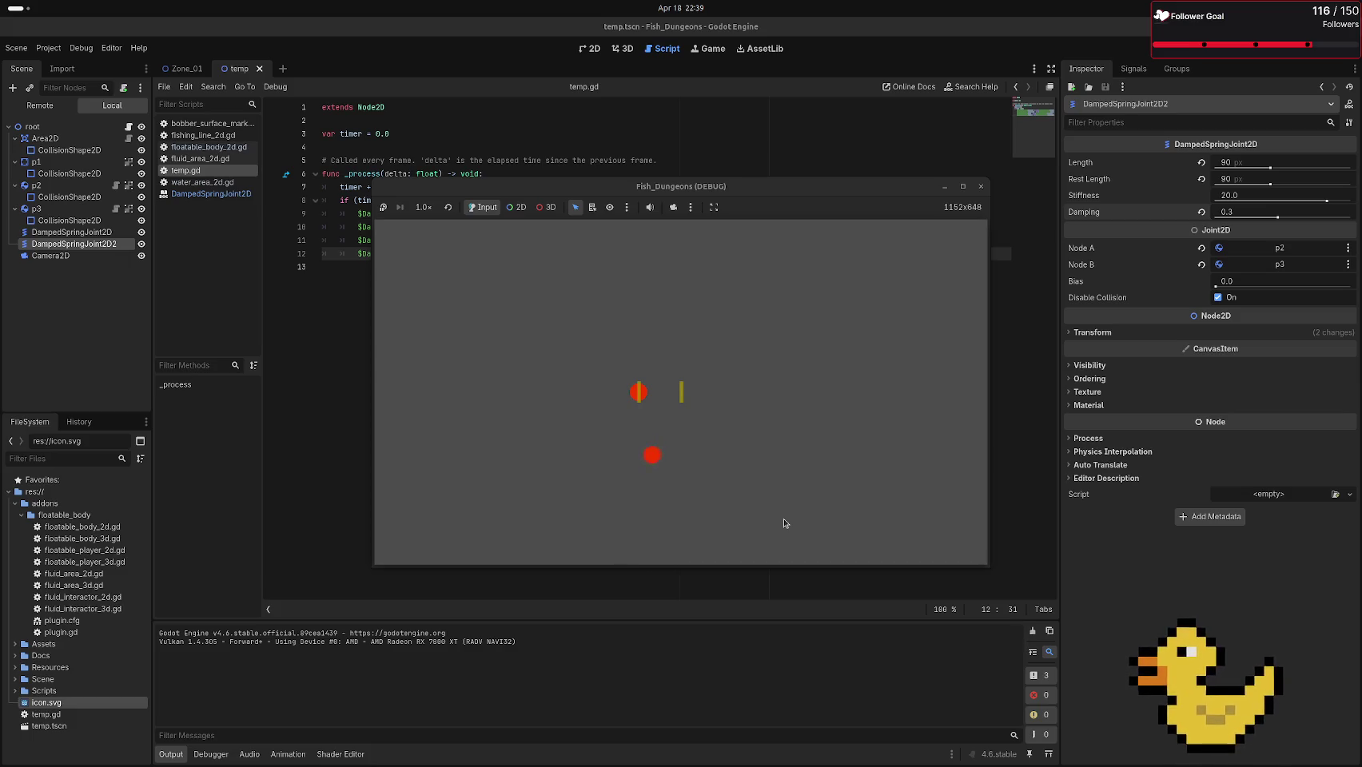
key("F8")
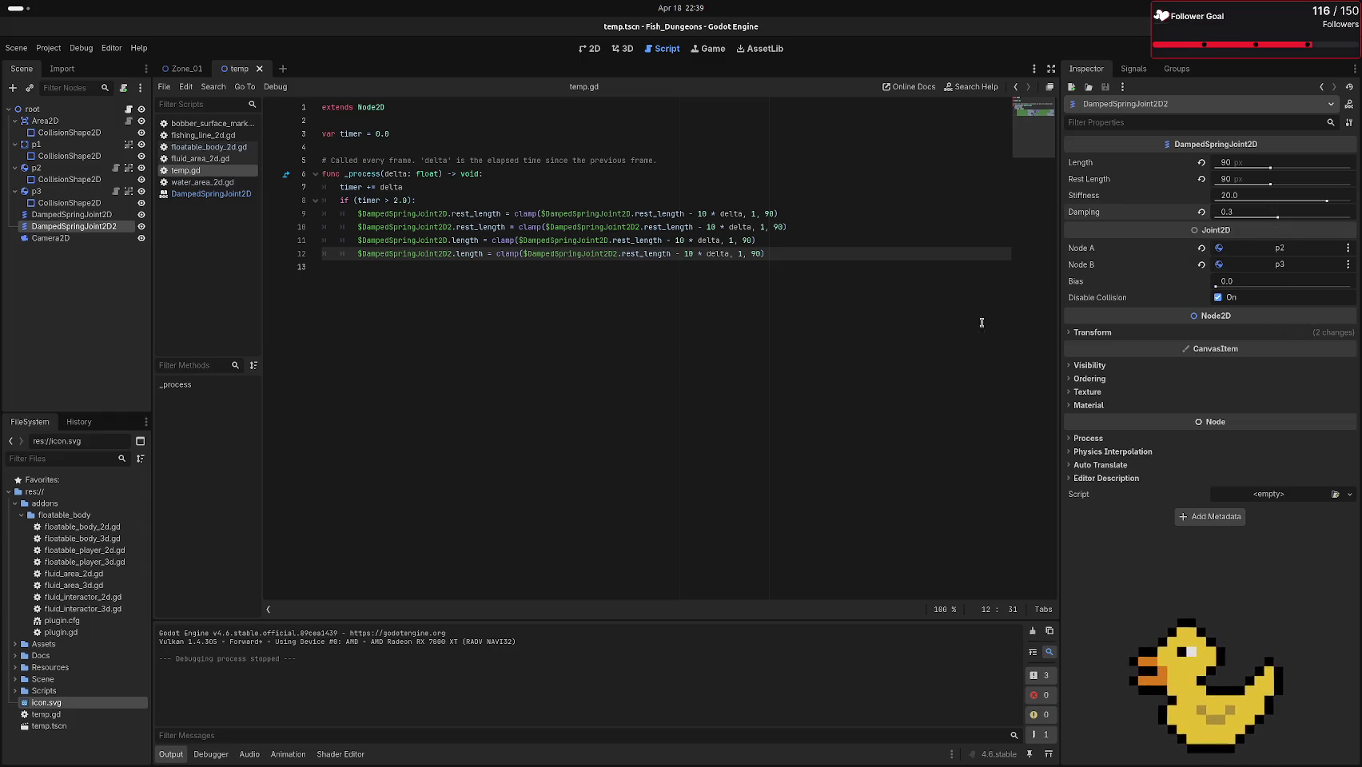
left_click_drag(1303, 215, 1340, 214)
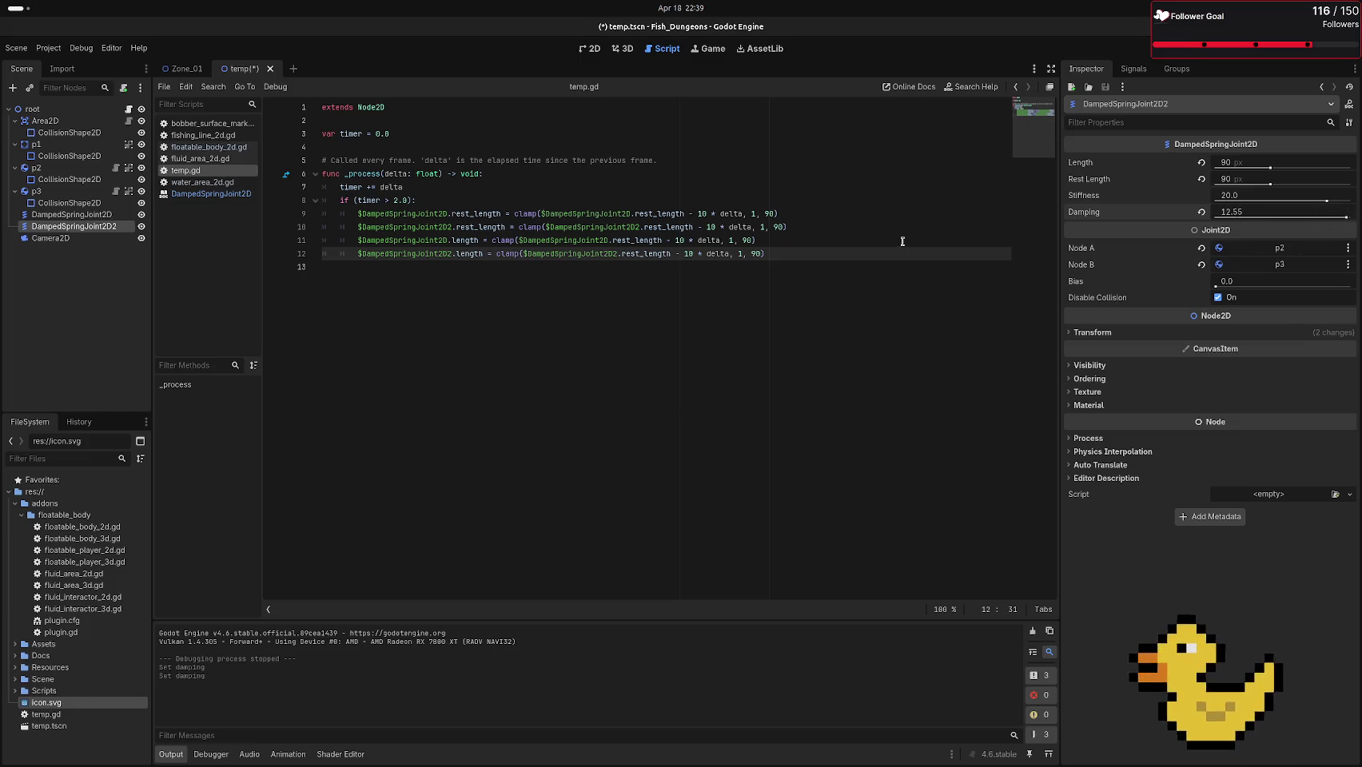
Push DampedSpringJoint2D2's Damping to 16.0, select the first joint, and test-run the scene
left_click_drag(1339, 215, 1350, 216)
left_click(72, 214)
key("F6")
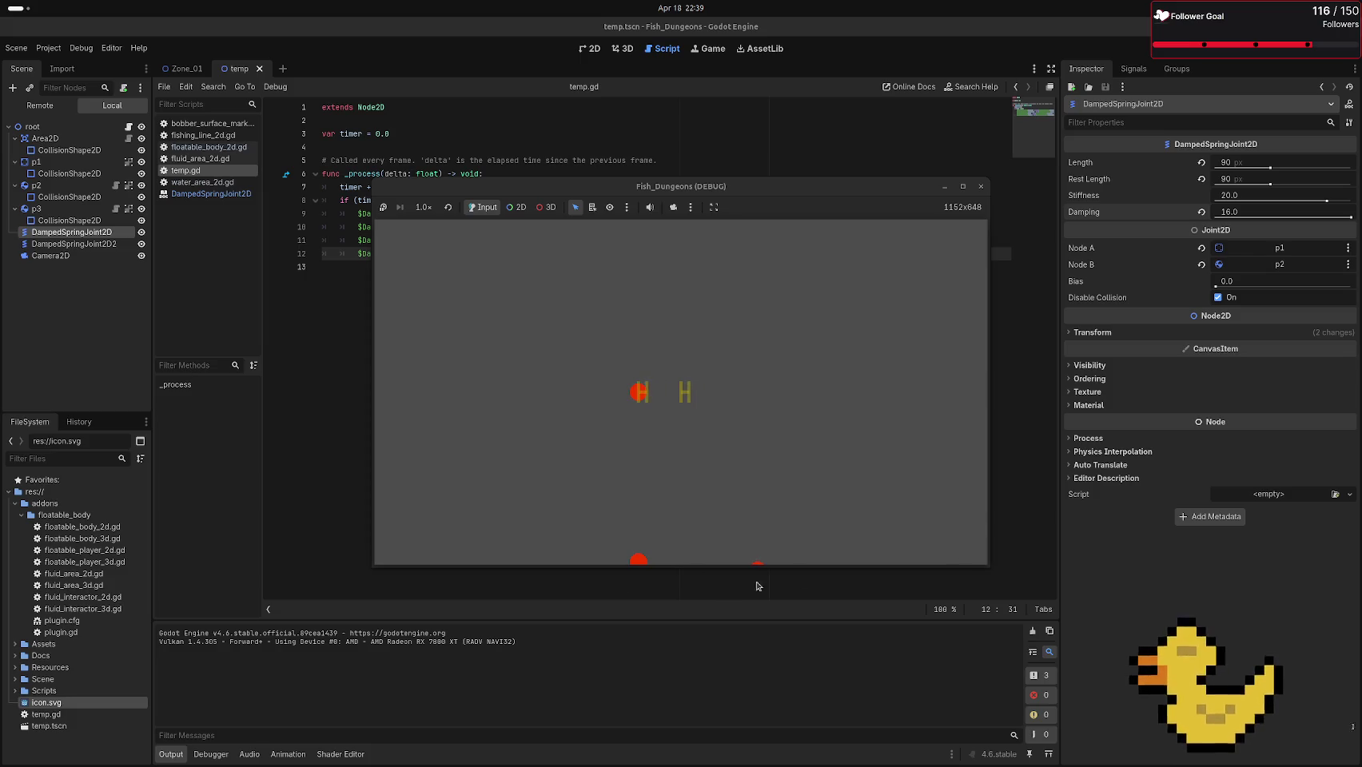
left_click(980, 186)
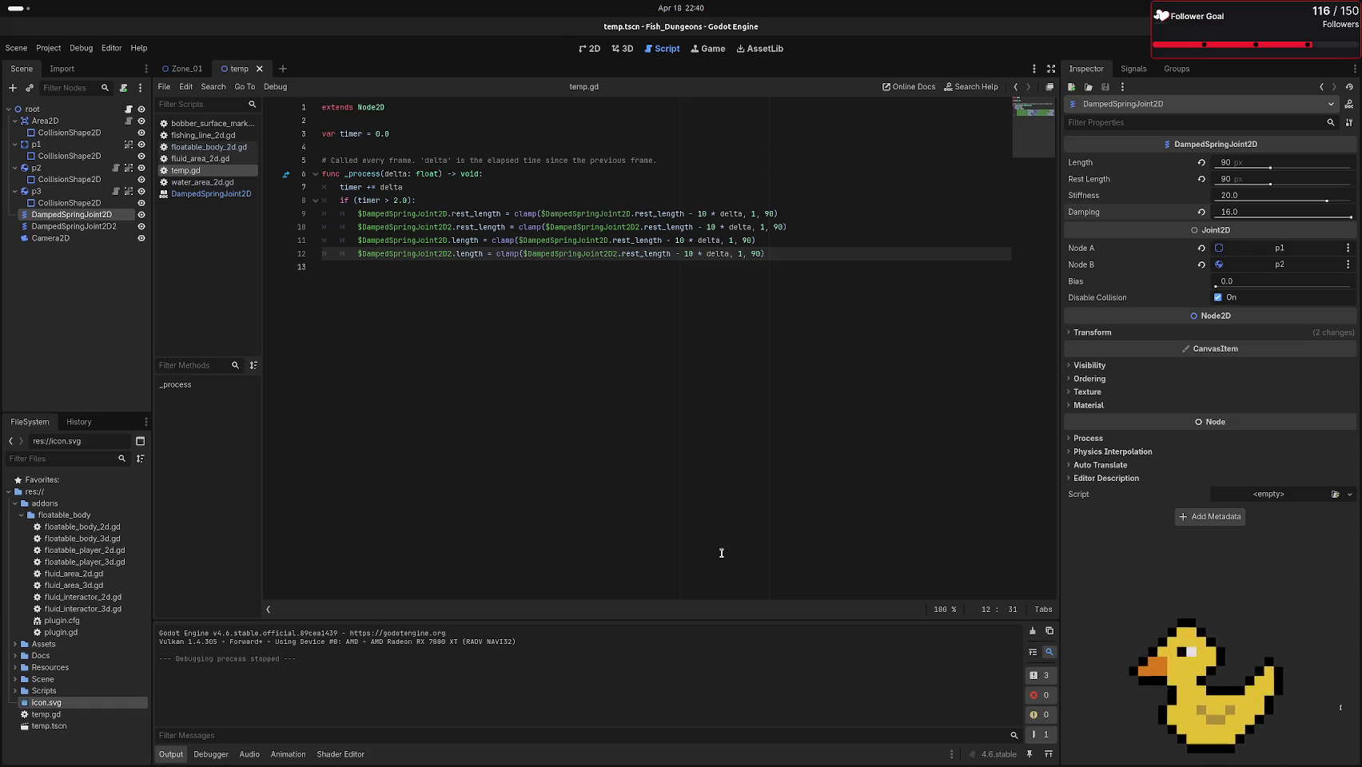
left_click(32, 109)
left_click(12, 87)
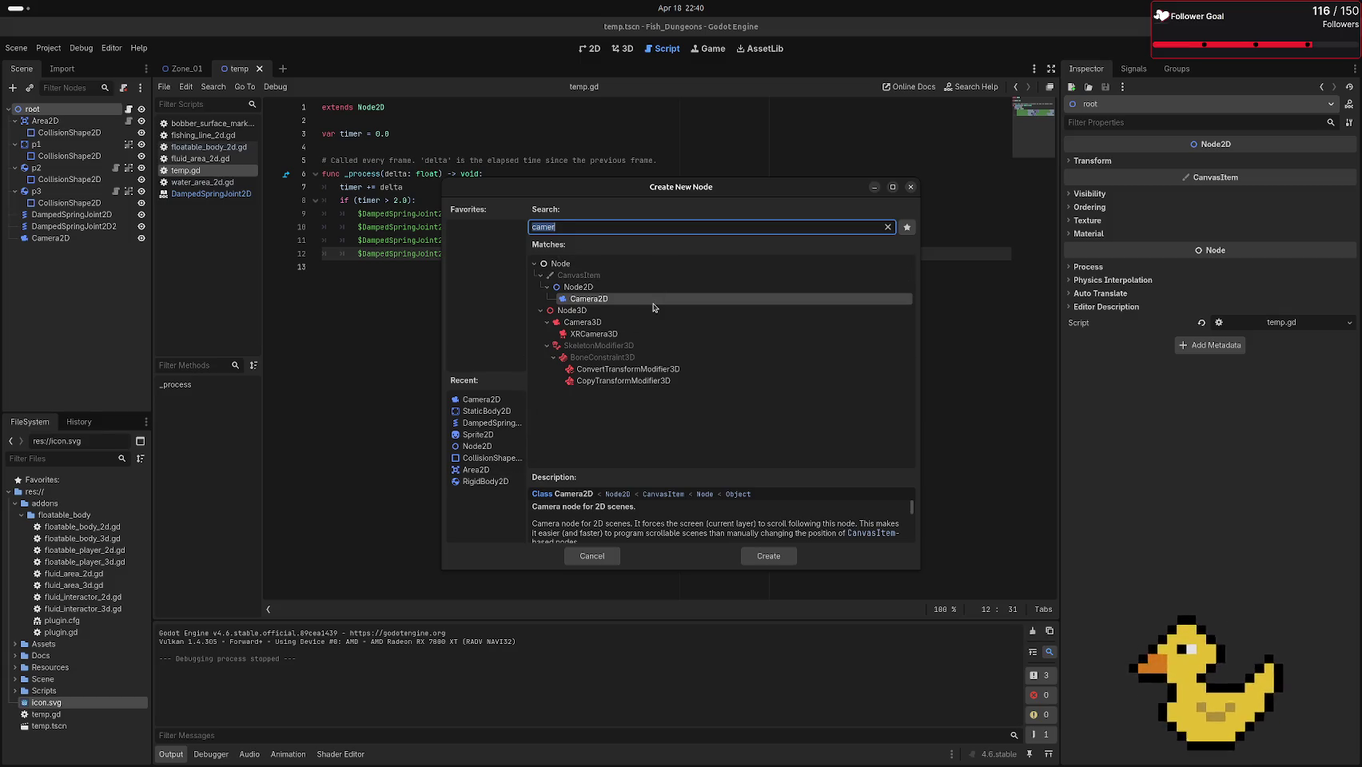
key("BackSpace")
left_click(547, 334)
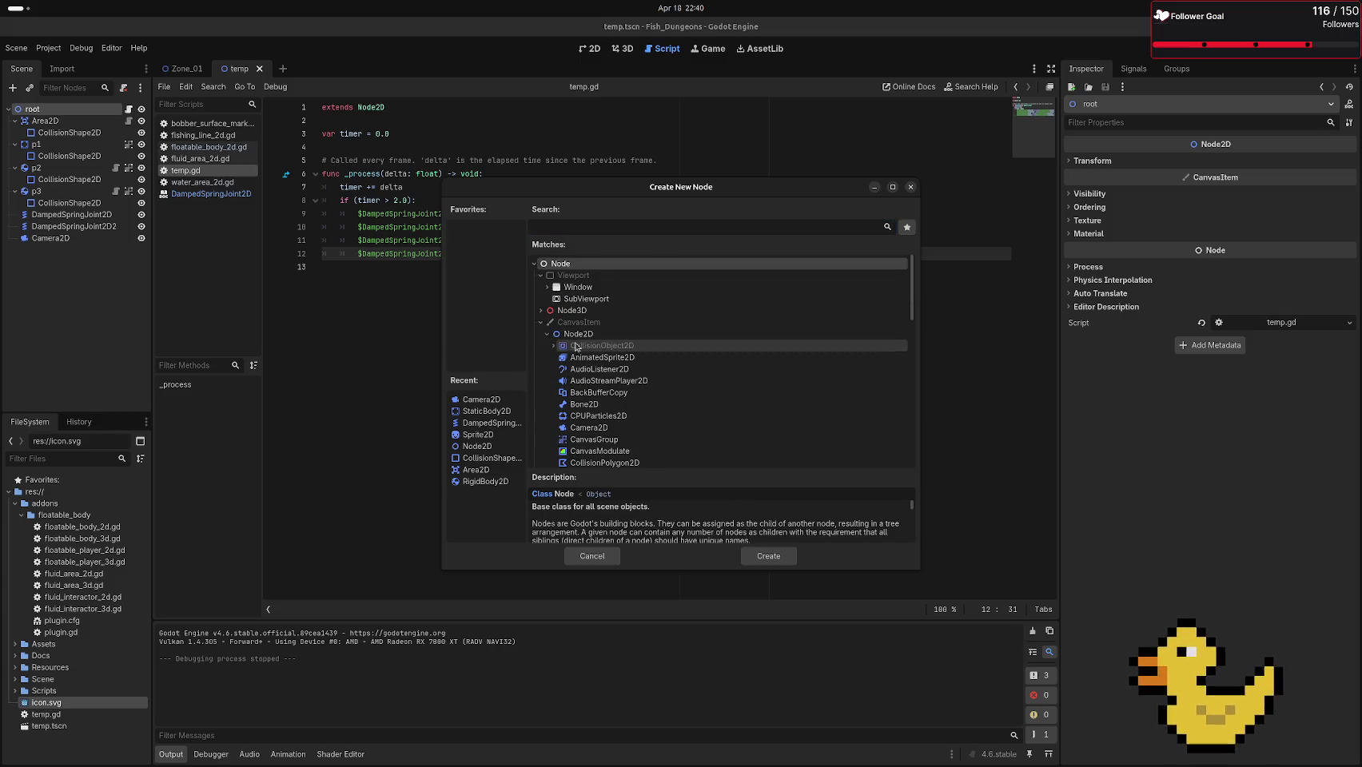
scroll(709, 399, "down", 1)
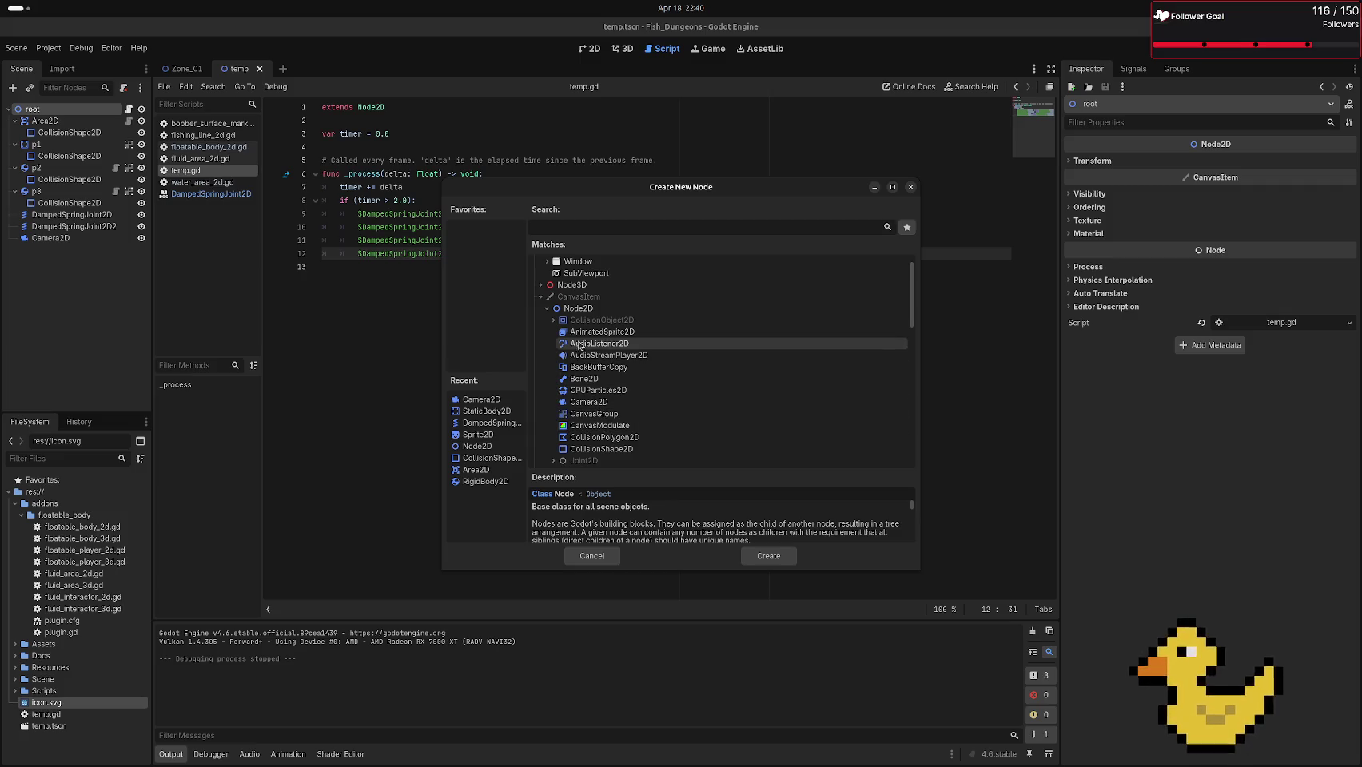
scroll(563, 351, "down", 1)
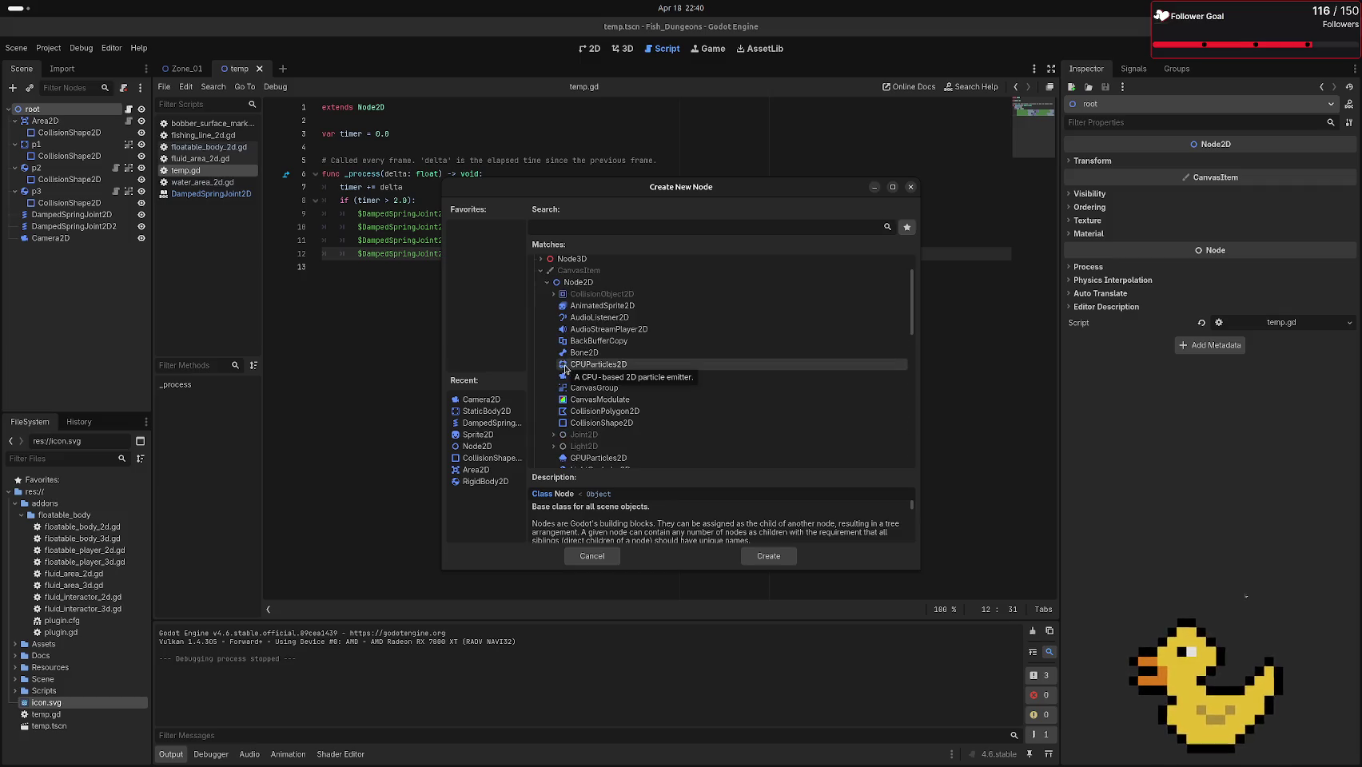
scroll(567, 356, "down", 5)
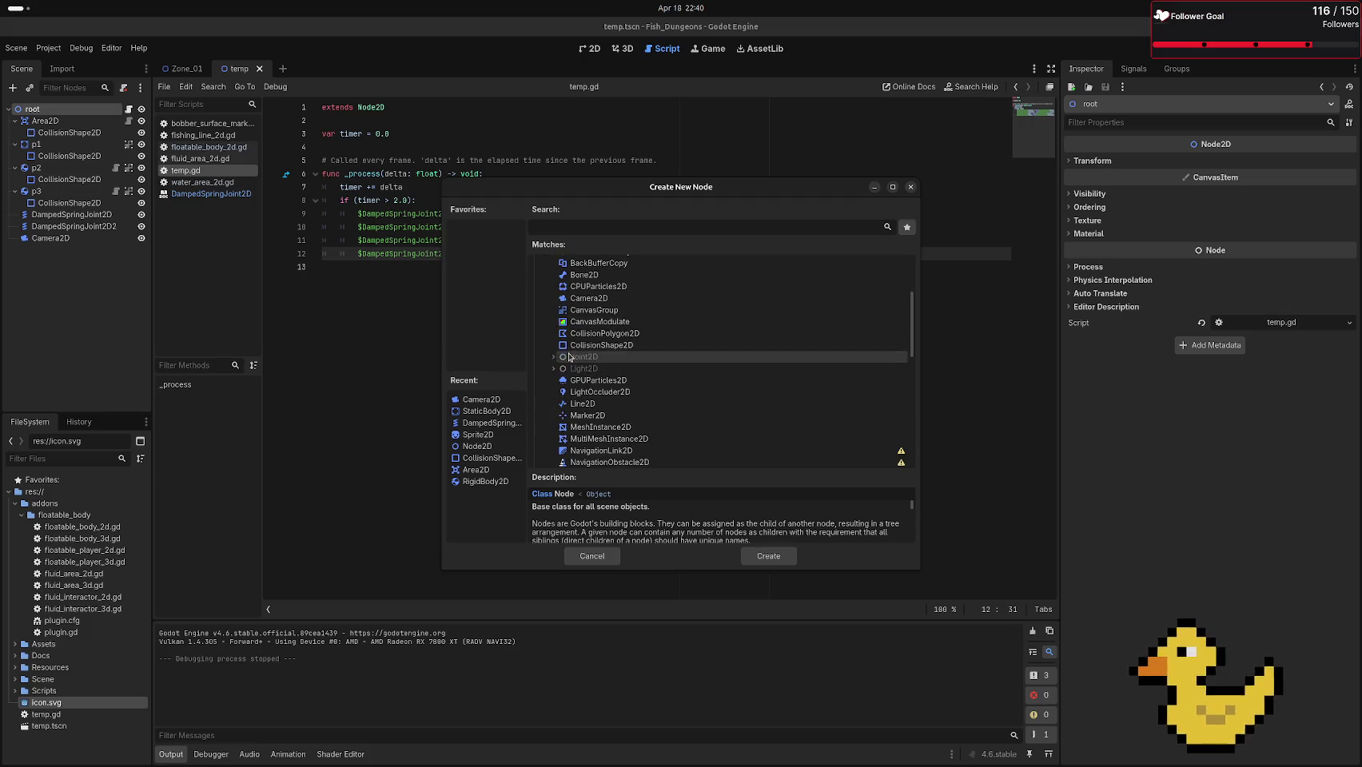
scroll(571, 360, "down", 5)
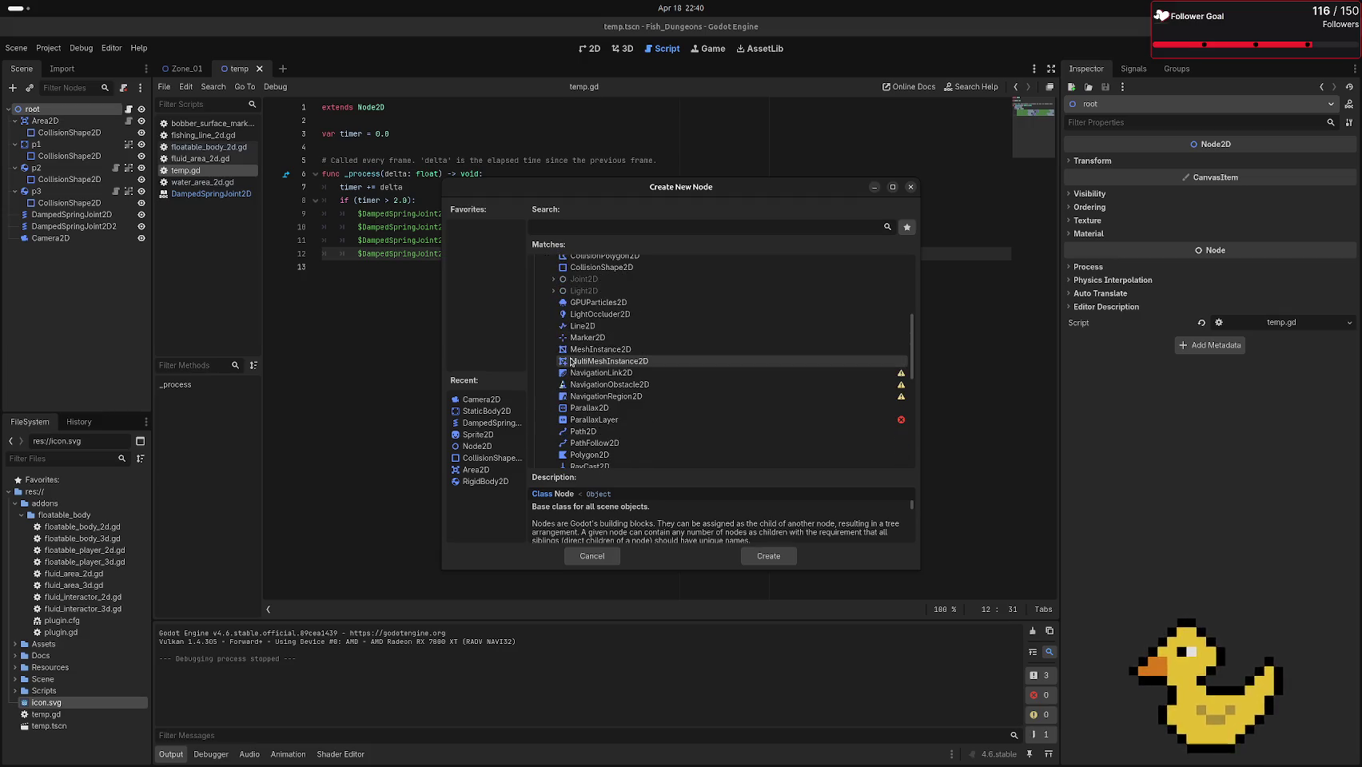
scroll(572, 363, "down", 1)
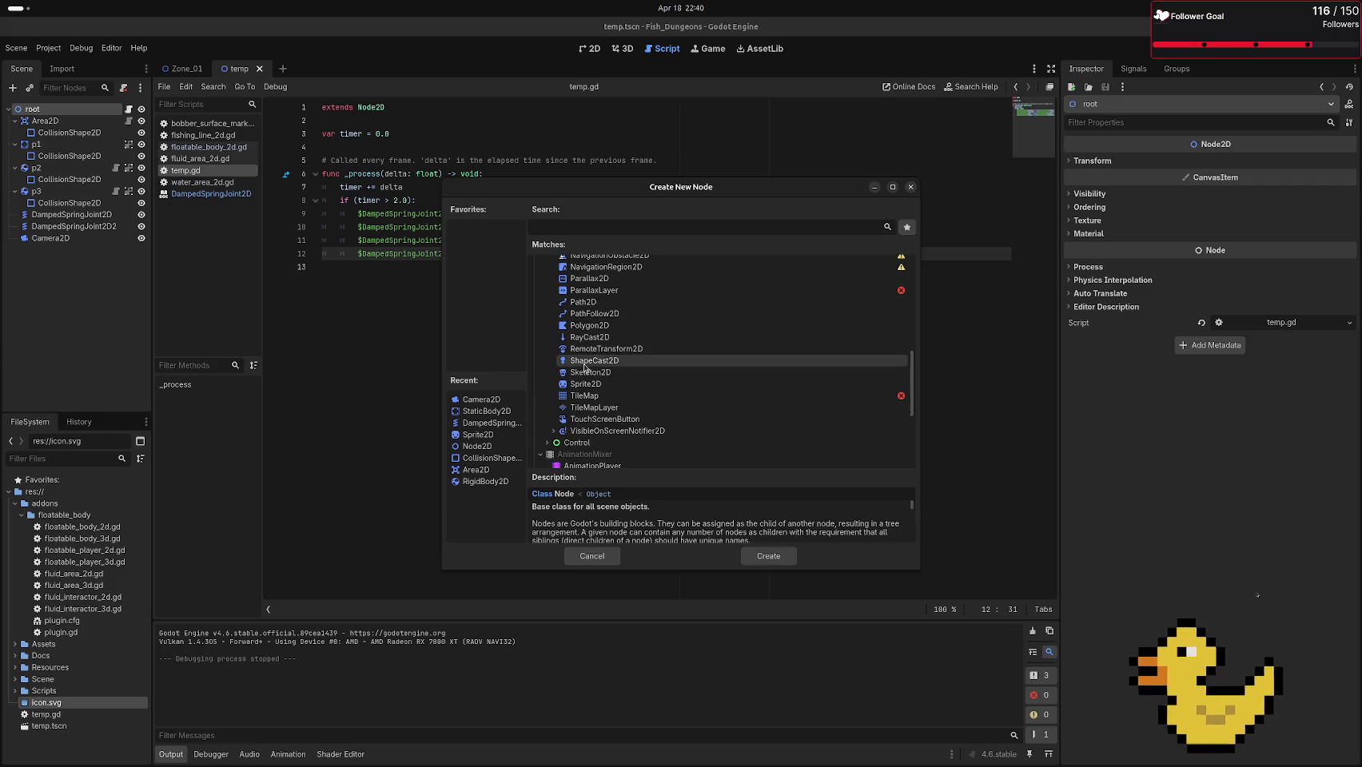
scroll(584, 367, "up", 1)
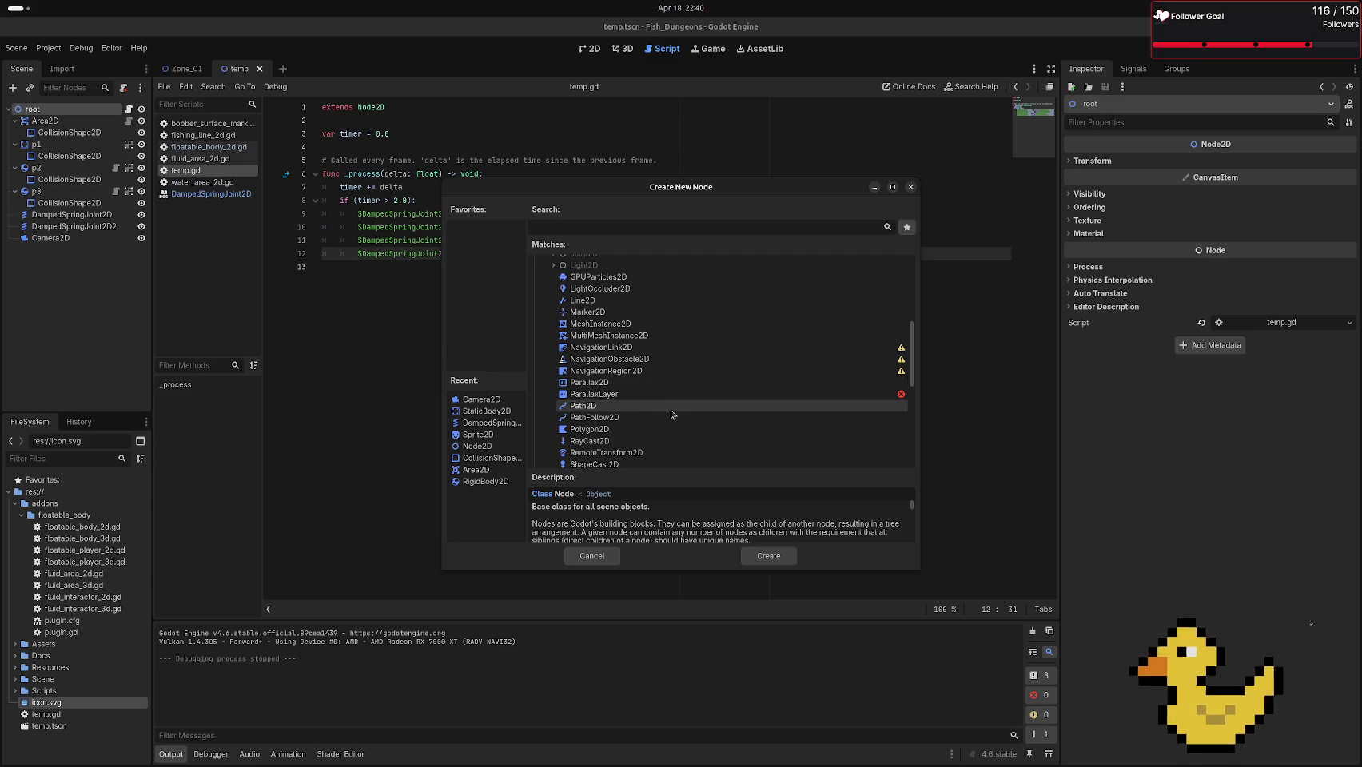
scroll(672, 414, "up", 3)
scroll(672, 415, "up", 3)
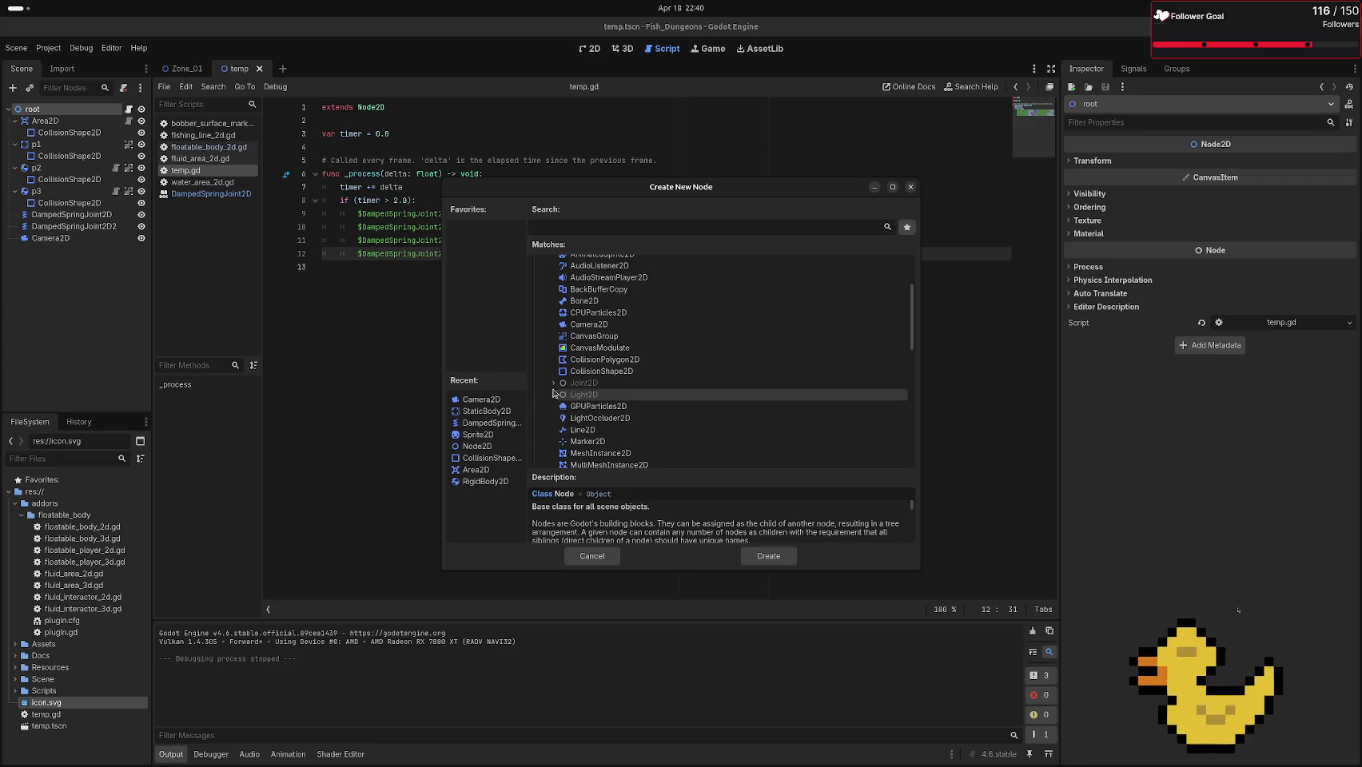
left_click(553, 383)
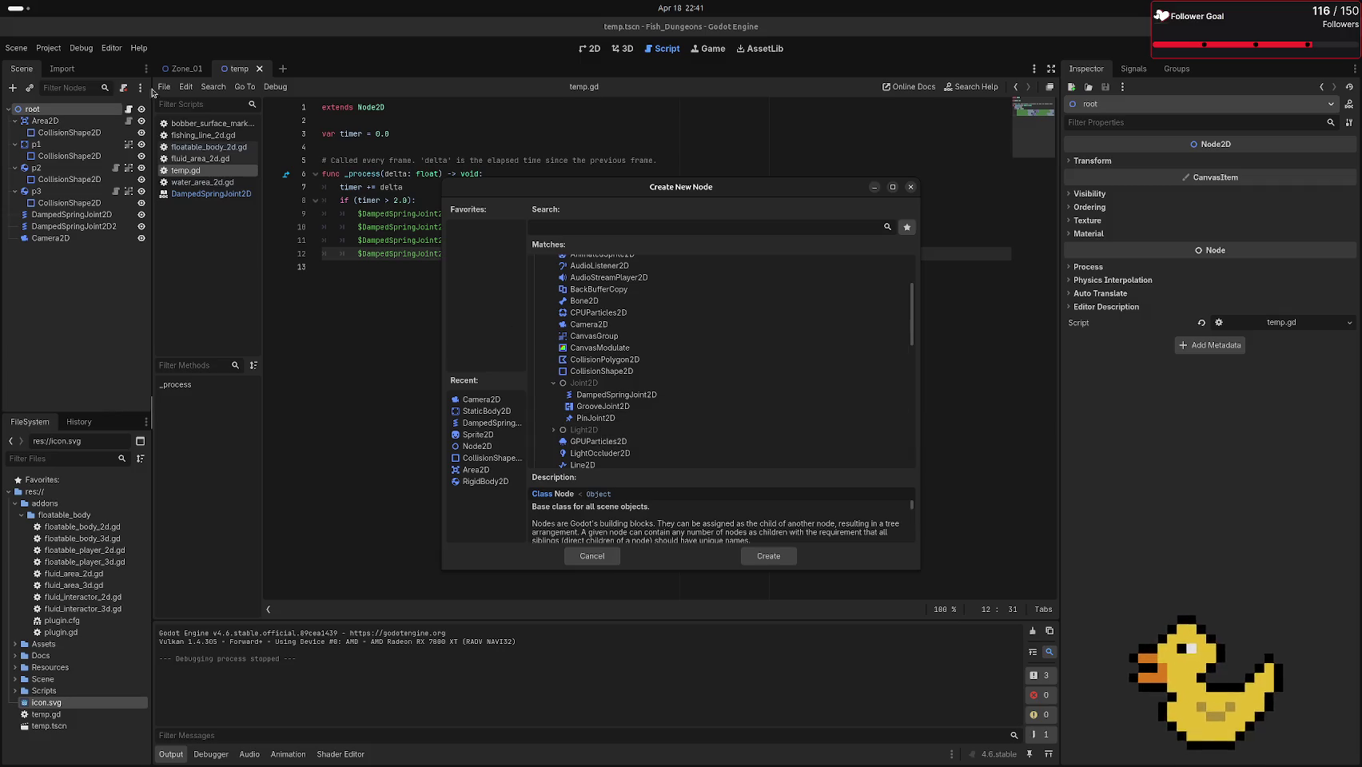
left_click(283, 66)
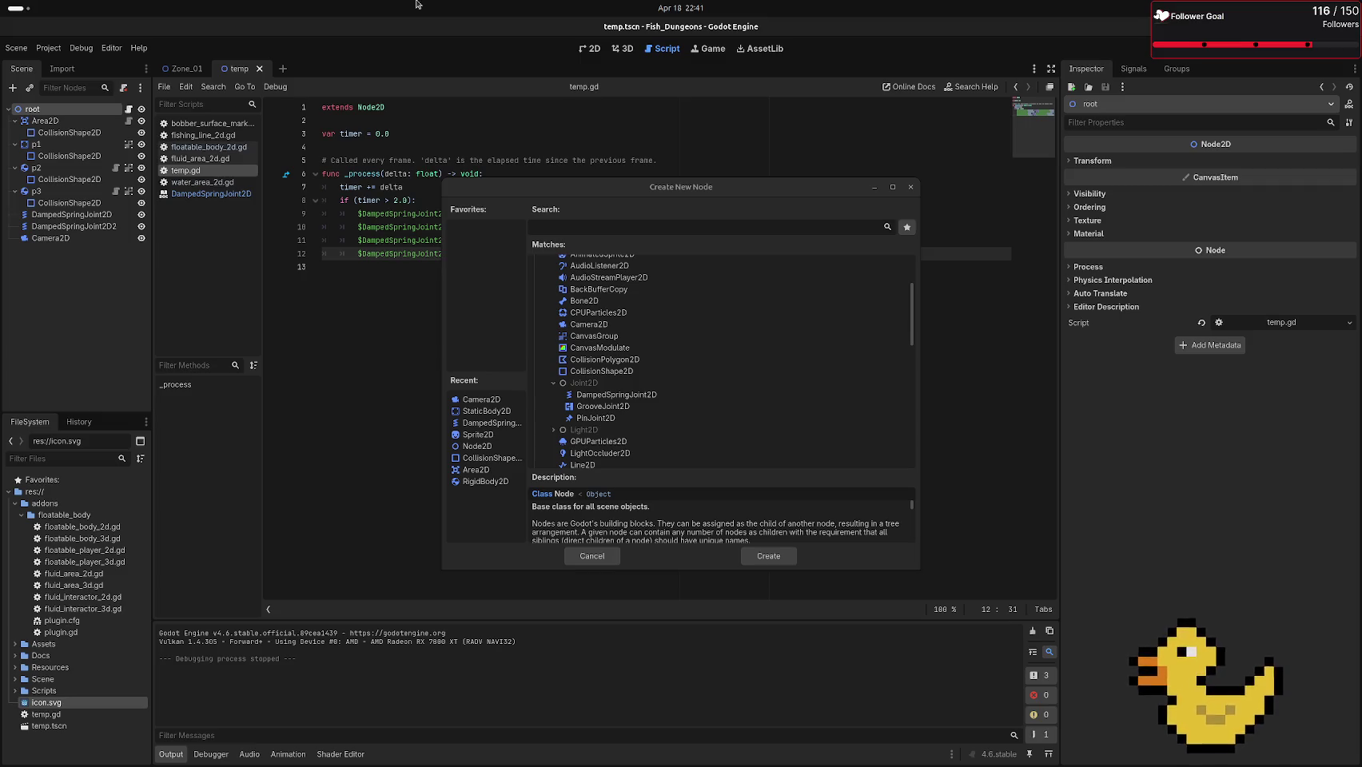
left_click(910, 187)
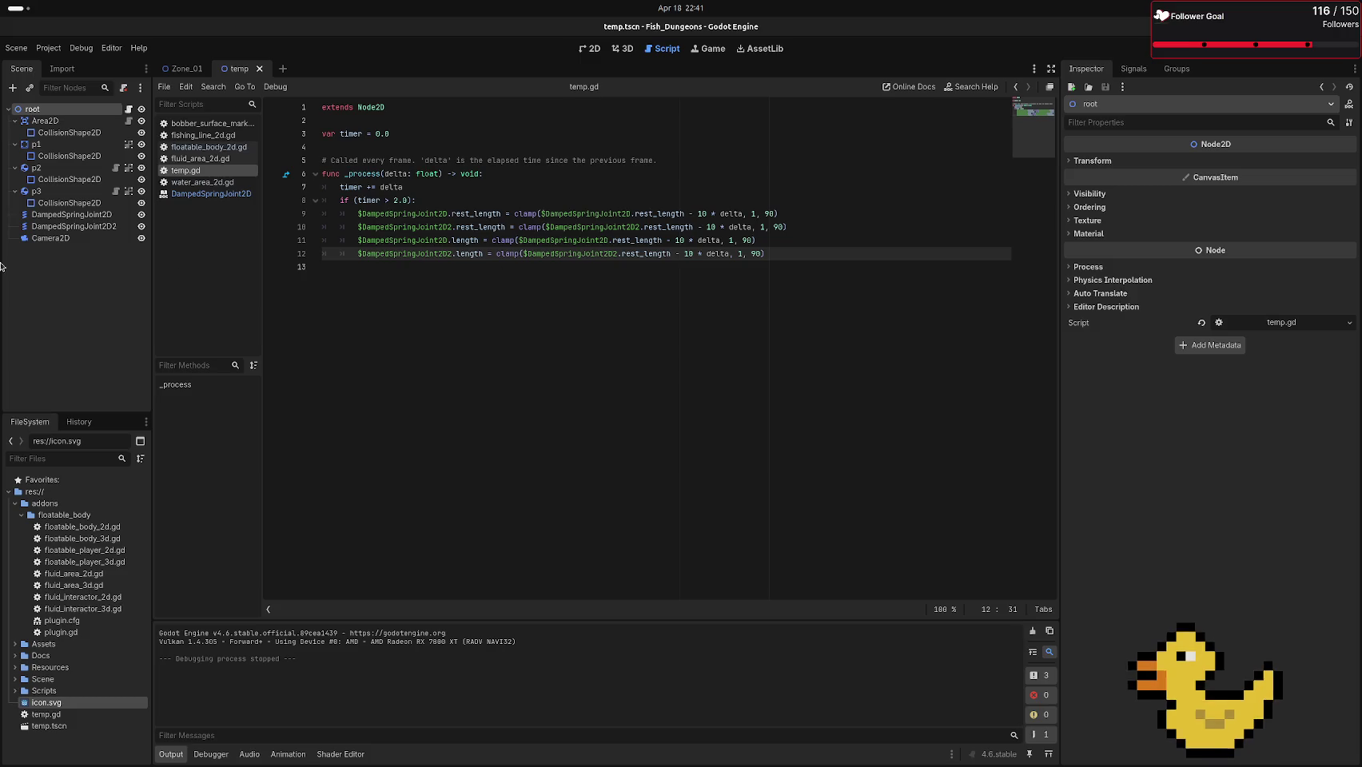
Delete both DampedSpringJoint2D nodes from the scene
left_click(60, 216)
left_click(64, 227, "shift")
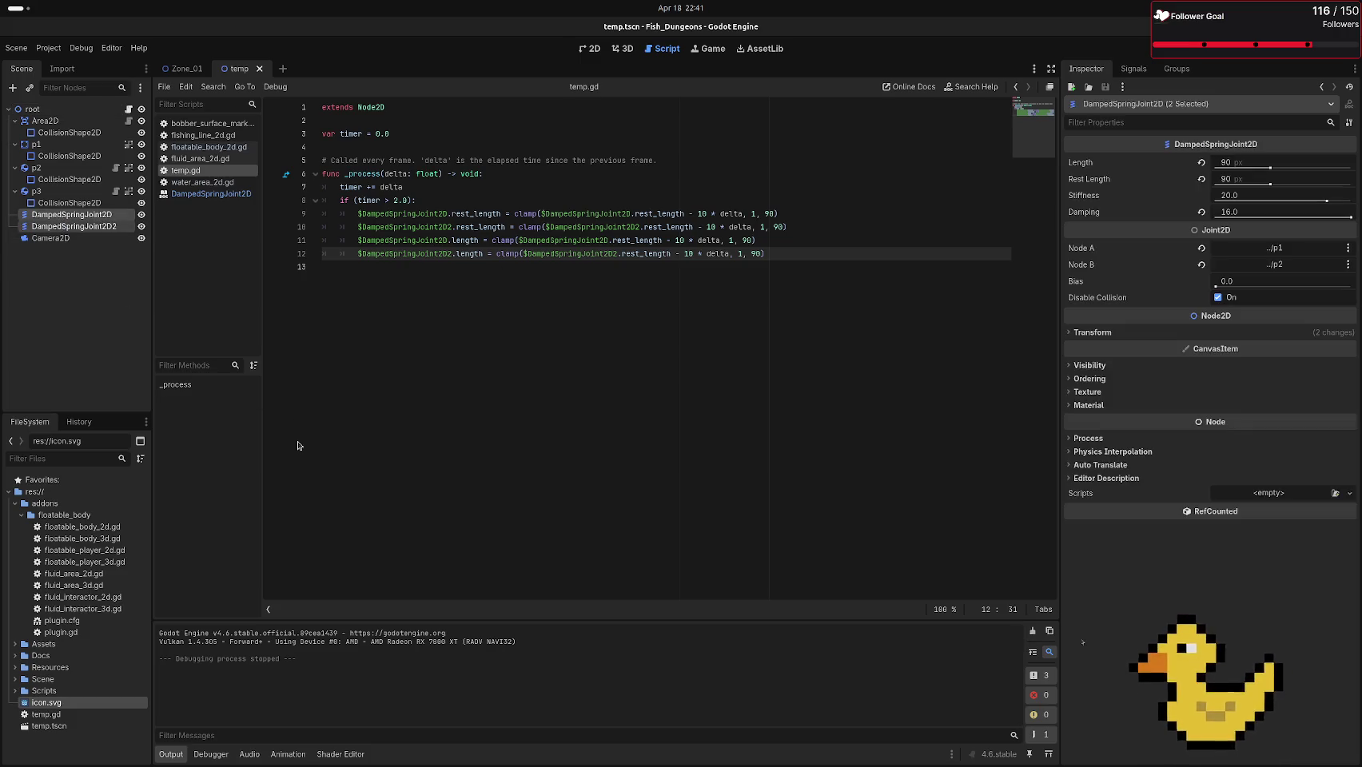
key("Delete")
left_click(728, 397)
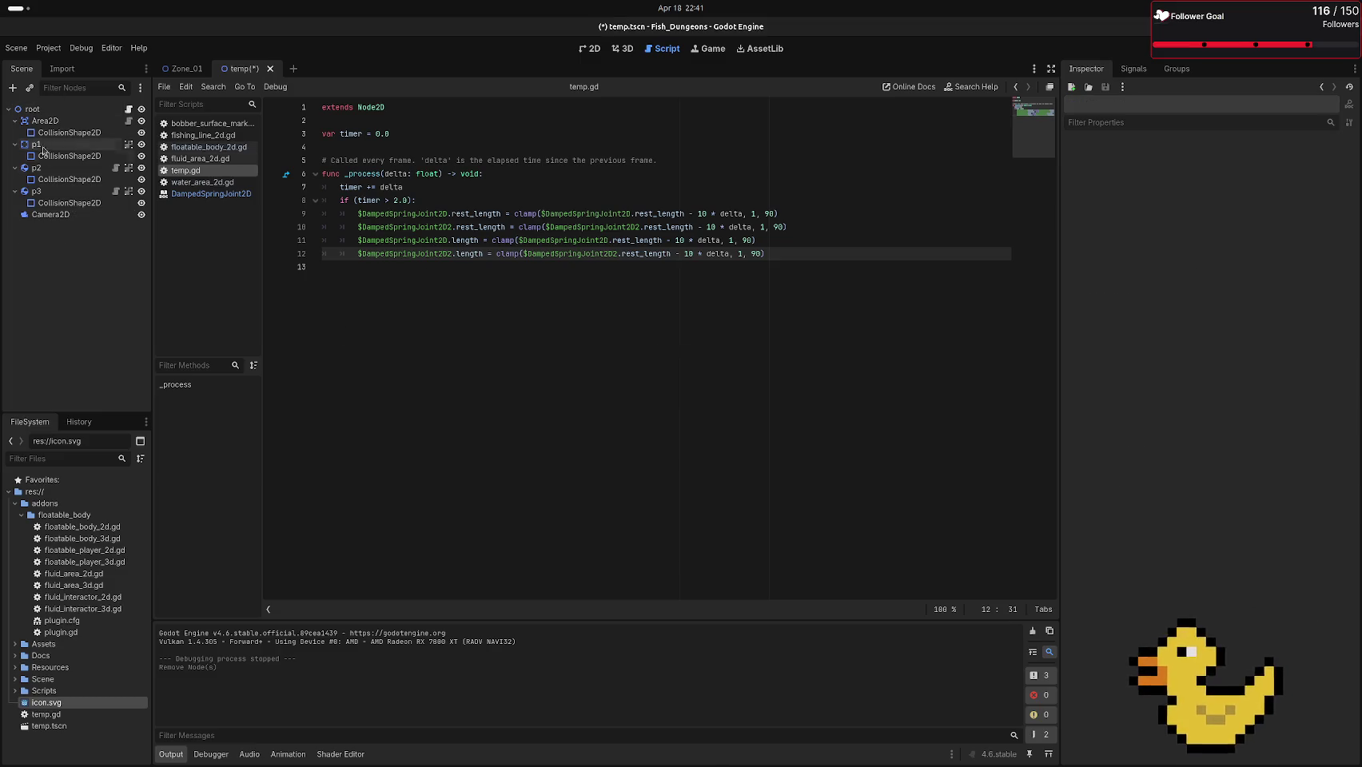
Add a PinJoint2D node to the scene as j1
left_click(18, 90)
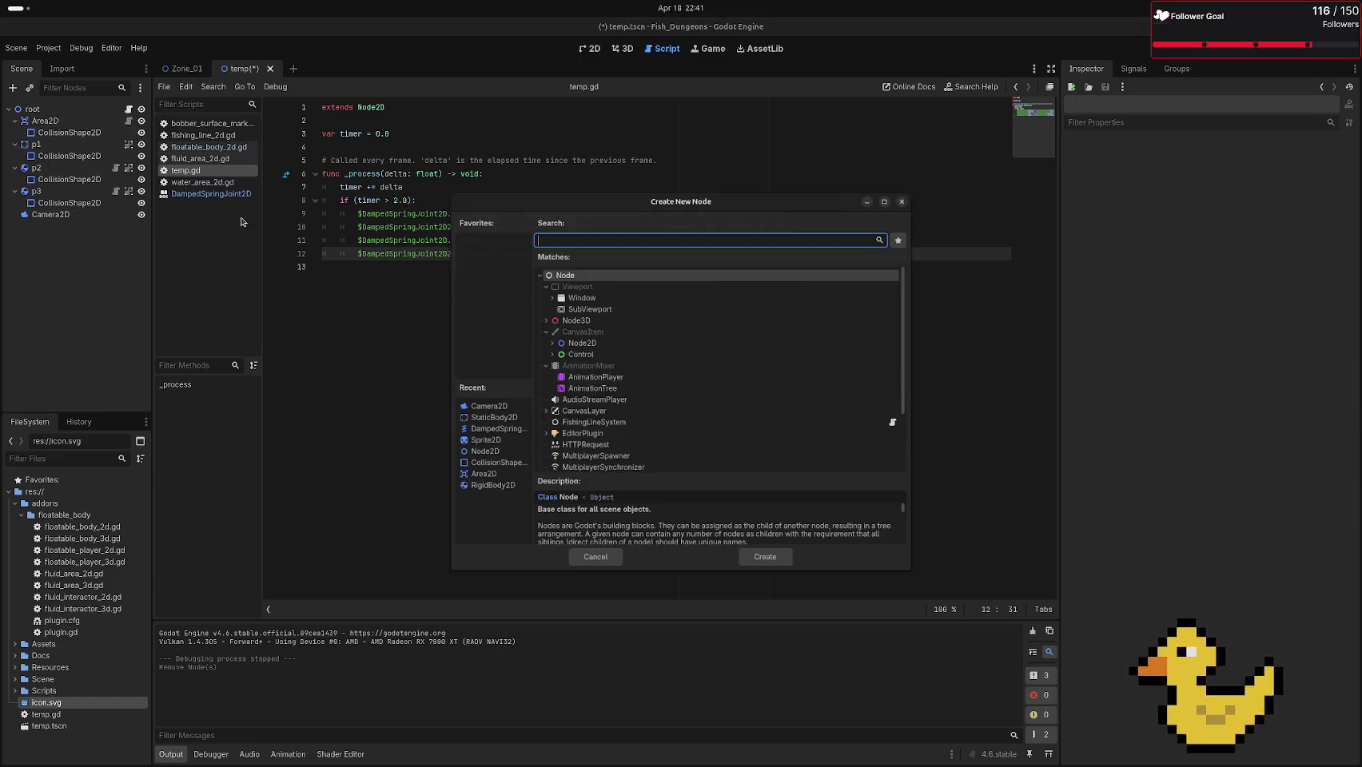
type("pin")
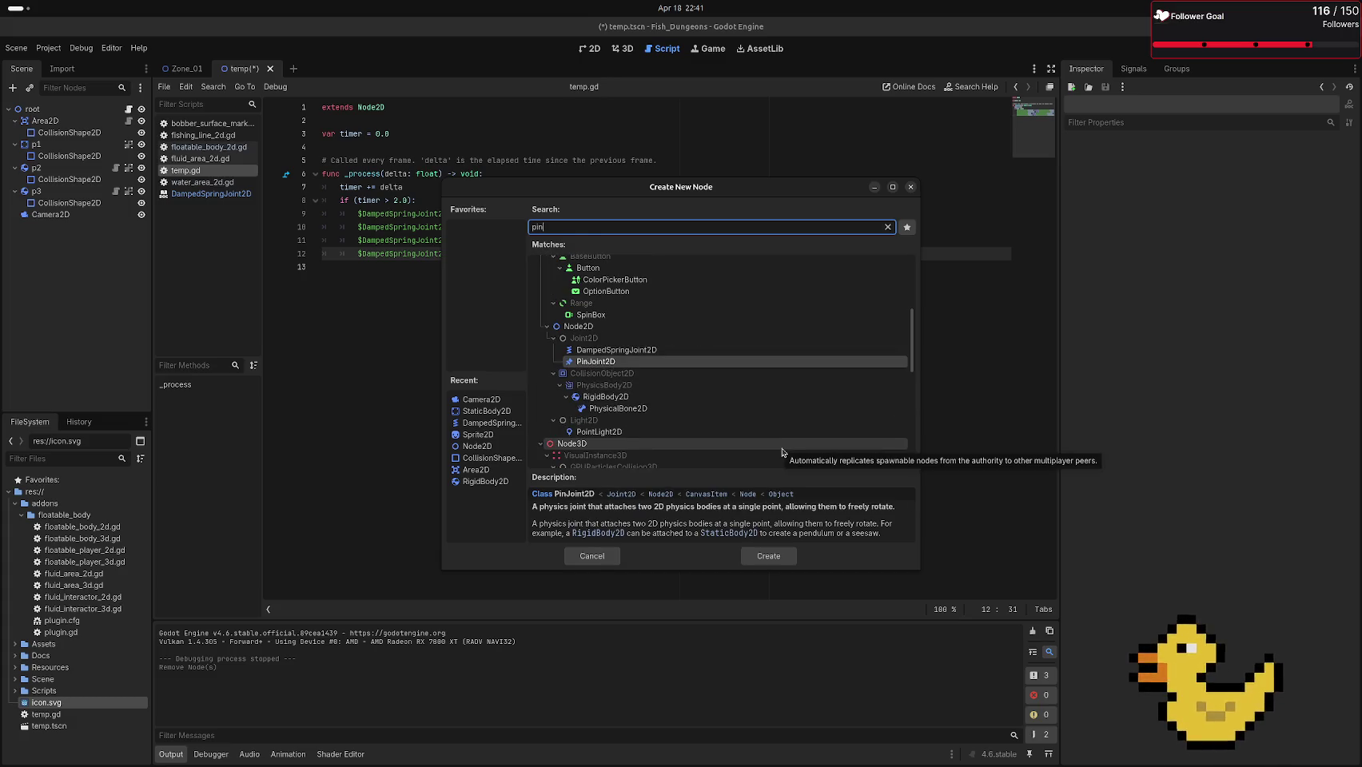
left_click(758, 558)
double_click(71, 228)
type("p")
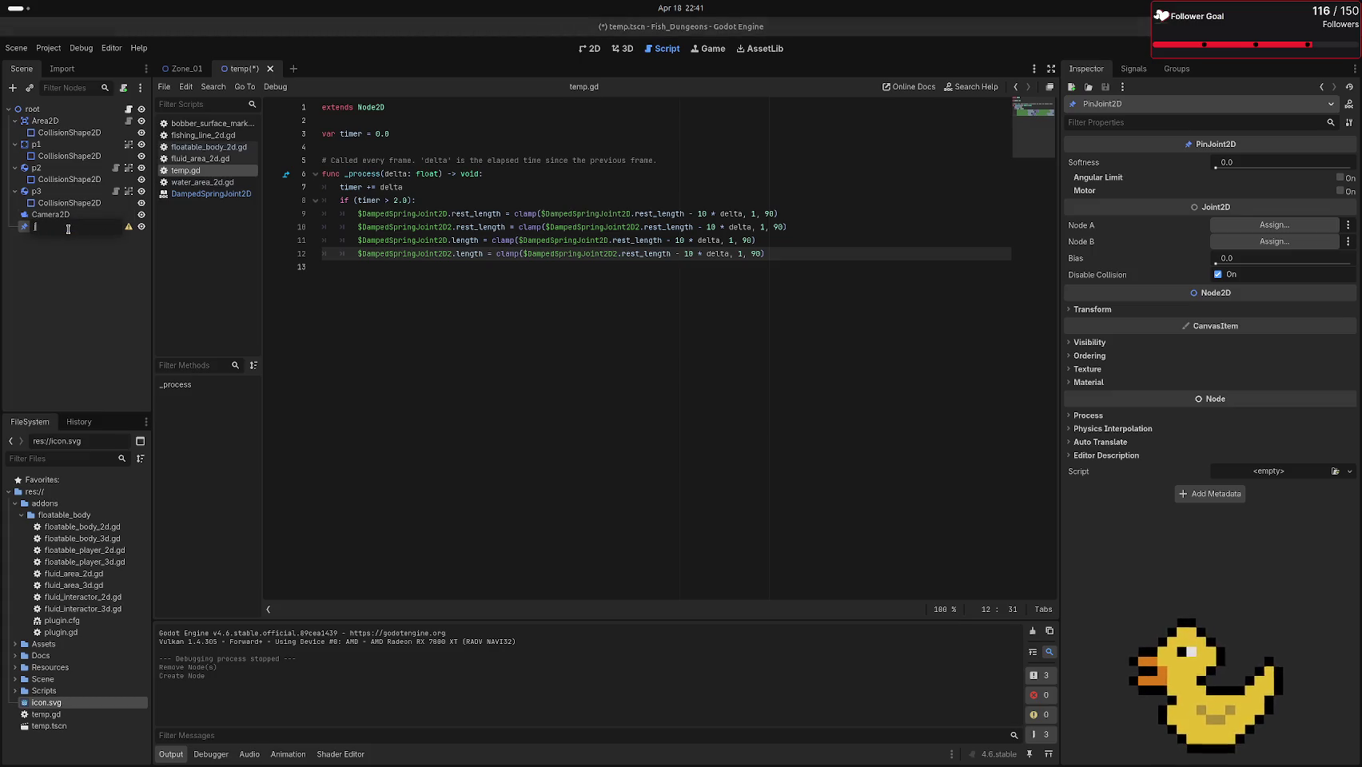
Replace the old joint code in _process with pass and reparent j1 under p3
mouse_move(559, 352)
left_mouse_down()
mouse_move(277, 149)
mouse_move(272, 188)
left_mouse_up()
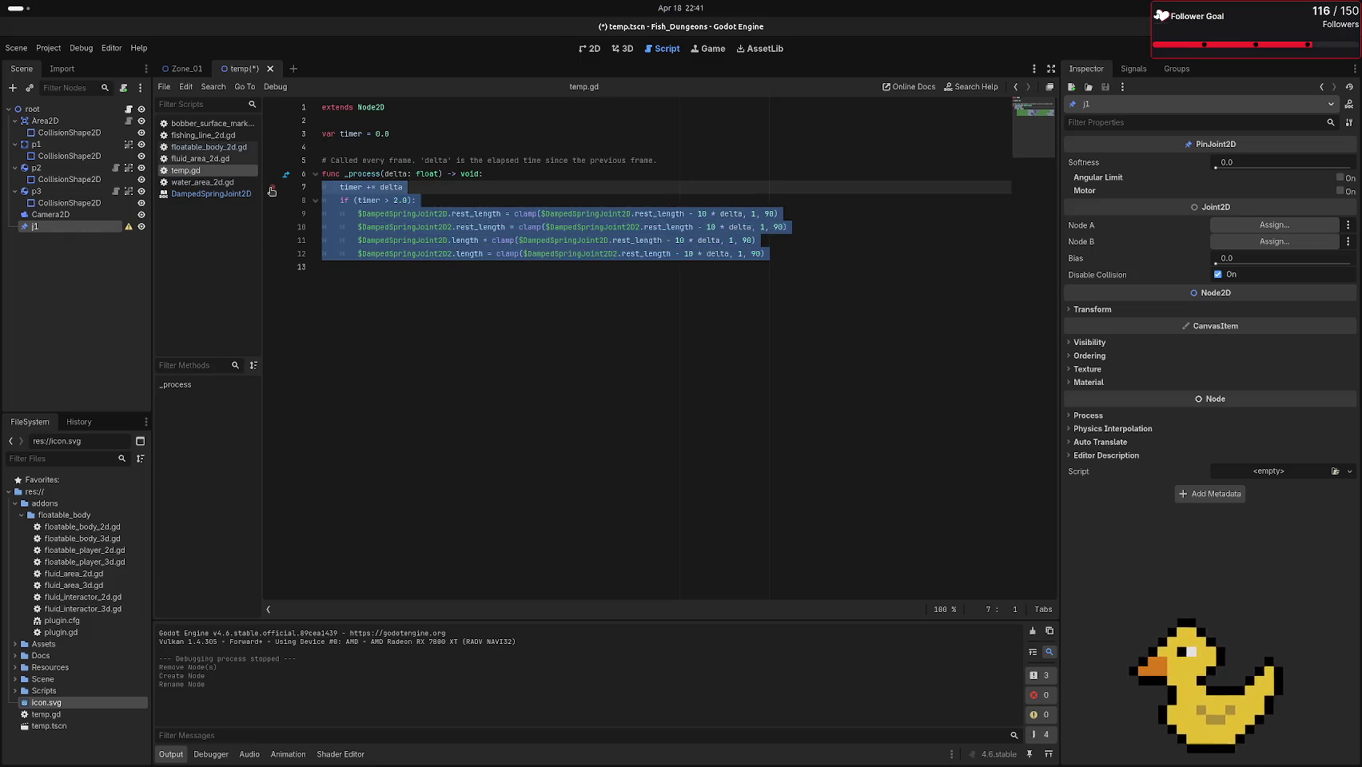
key("BackSpace")
key("Return")
mouse_move(84, 227)
left_mouse_down()
mouse_move(63, 212)
mouse_move(53, 112)
mouse_move(50, 235)
left_mouse_up()
left_click(44, 214)
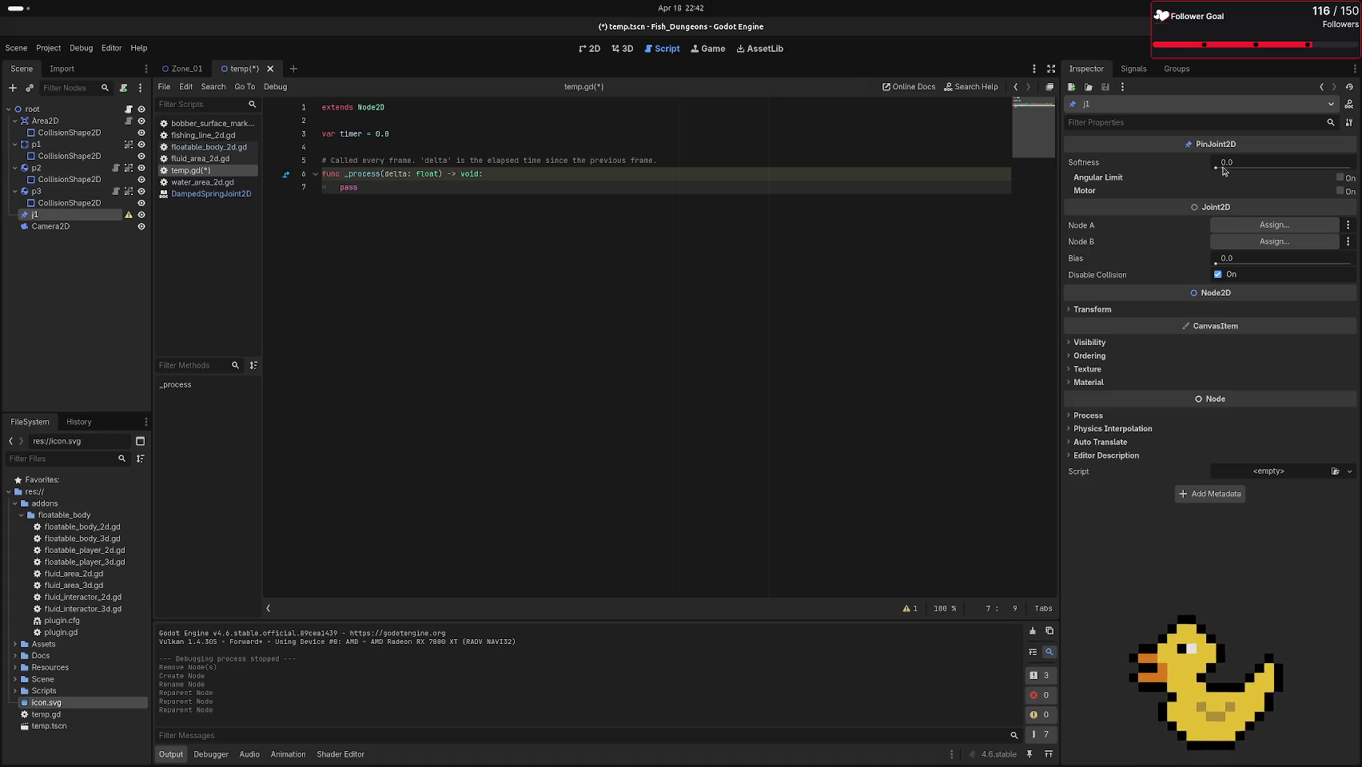
Set j1's Node A to p1 and Node B to p2
left_click(1273, 224)
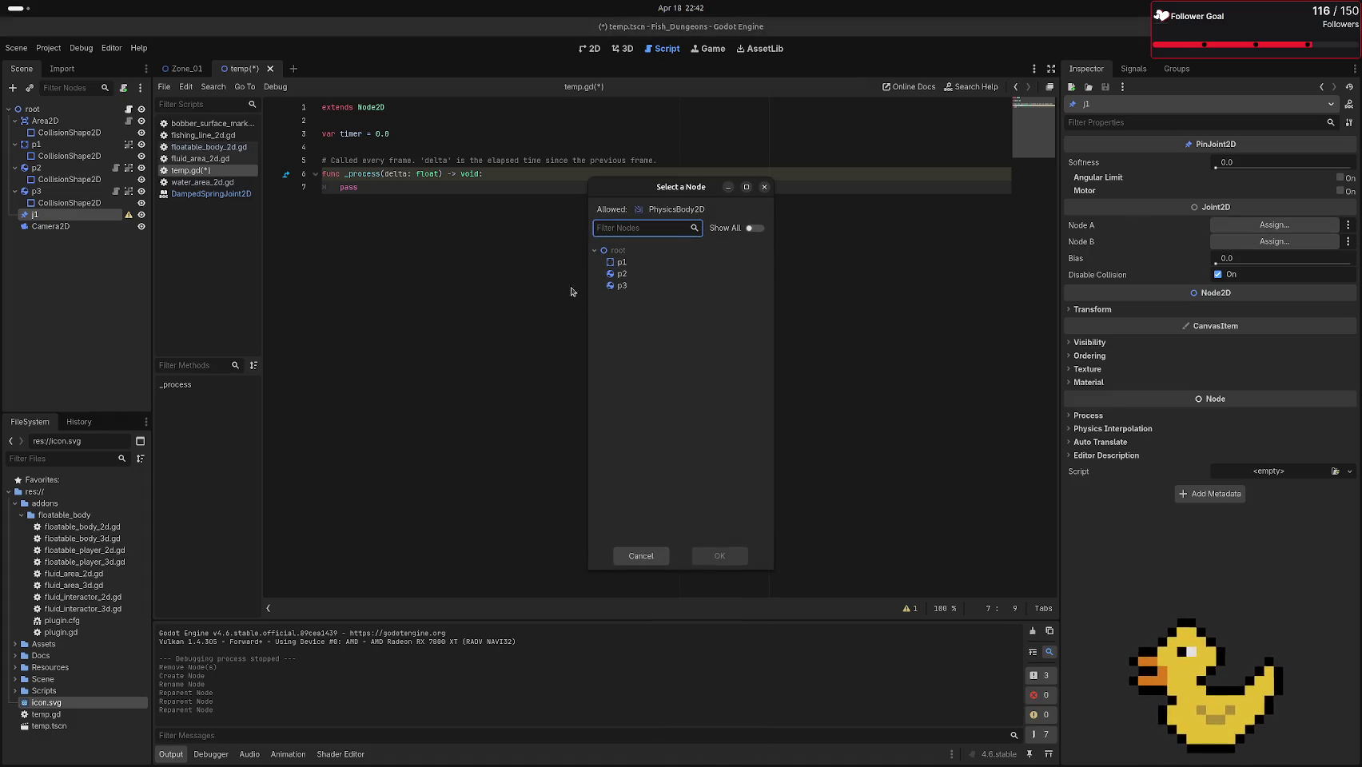
left_click(625, 265)
left_click(719, 555)
left_click(1274, 241)
left_click(622, 274)
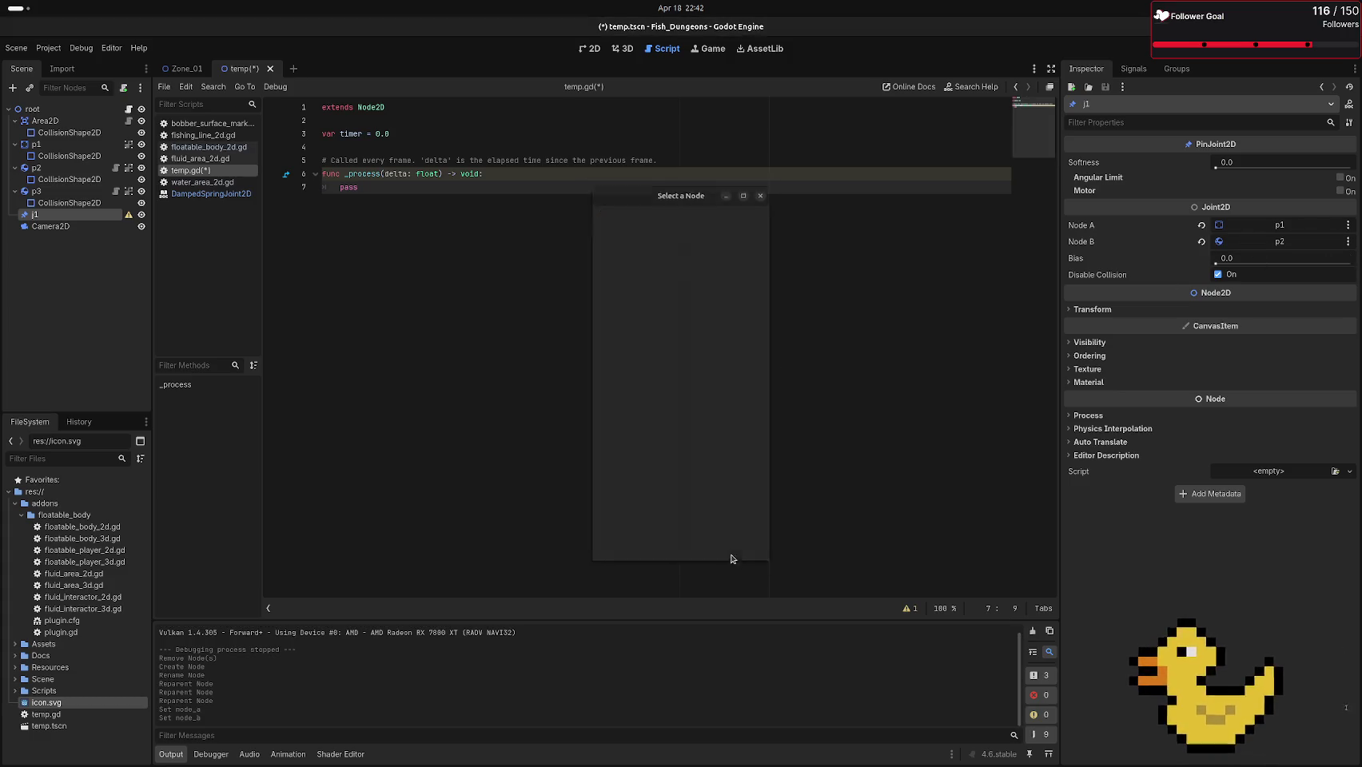
left_click(719, 555)
In the 2D view, move j1 onto the left ball at (32, 168)
left_click(582, 50)
mouse_move(293, 116)
left_mouse_down()
mouse_move(324, 185)
mouse_move(293, 116)
mouse_move(342, 370)
left_mouse_up()
left_click(444, 508)
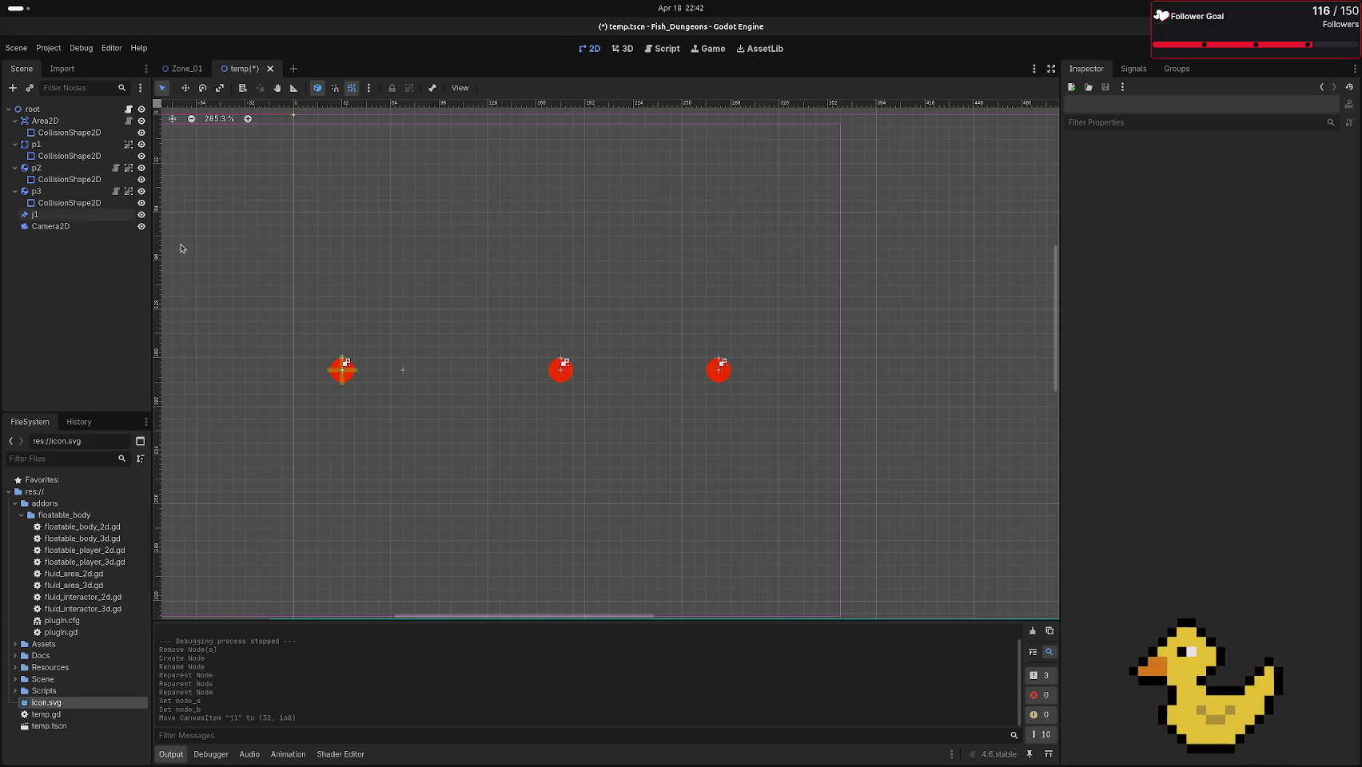
Make j1 a child of p1, then duplicate it as j2 under p2
left_click_drag(91, 215, 109, 147)
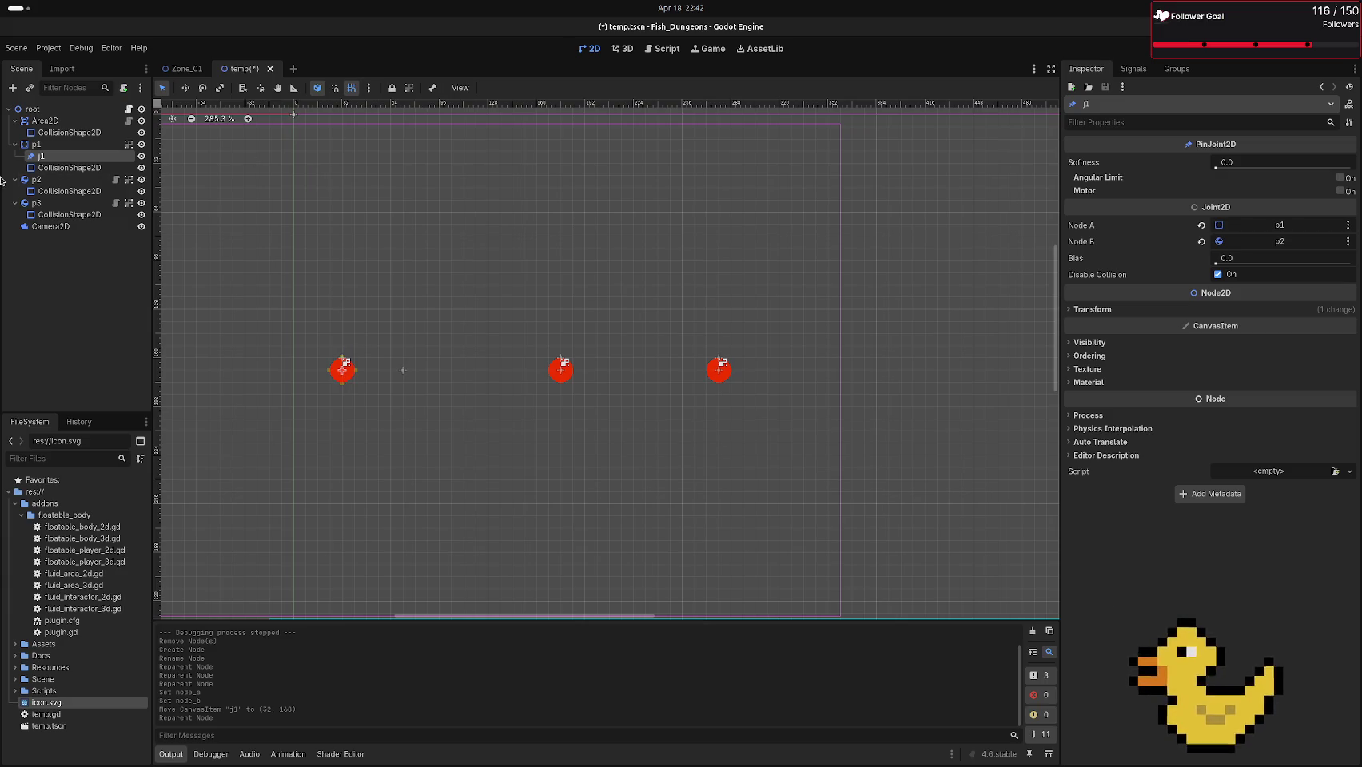
key("ctrl+d")
mouse_move(60, 168)
left_mouse_down()
mouse_move(56, 202)
mouse_move(69, 206)
left_mouse_up()
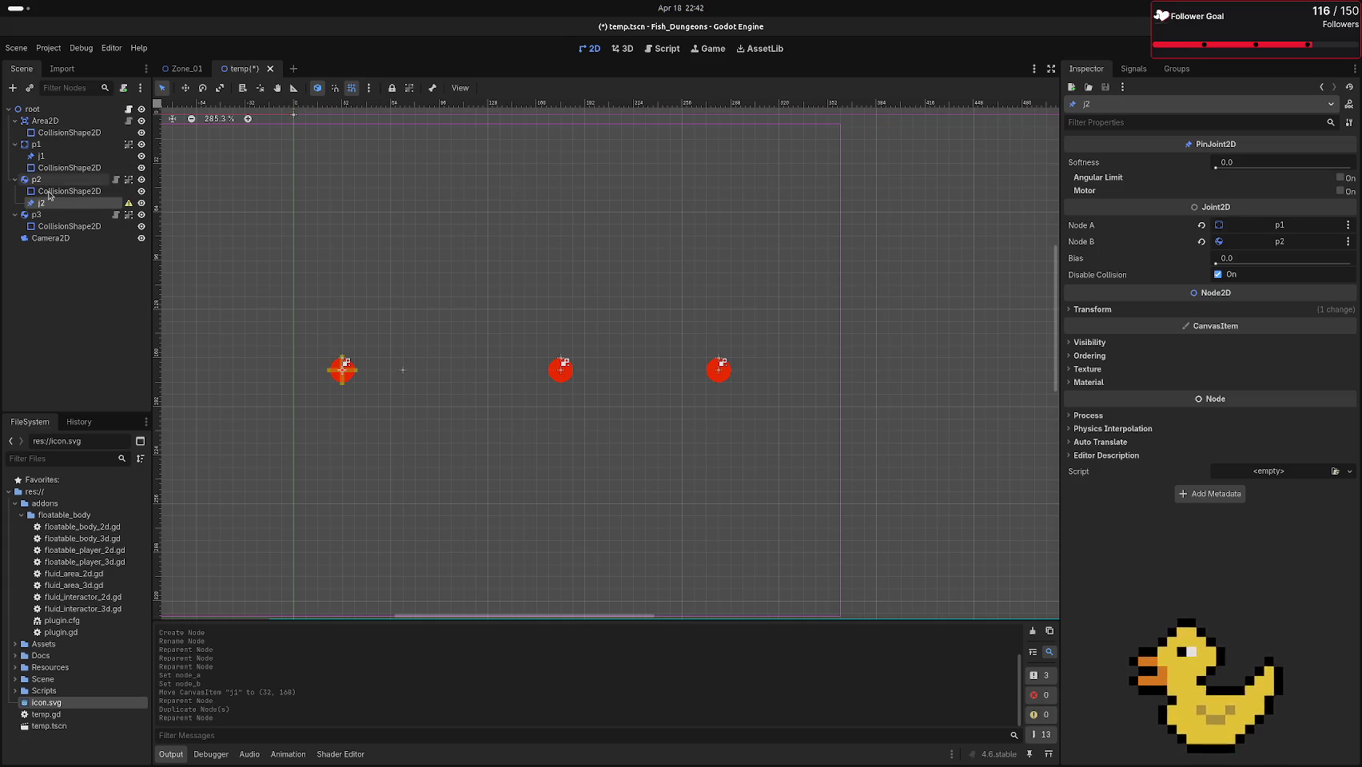
Set j2's Node A to p2 and Node B to p3
left_click(1245, 228)
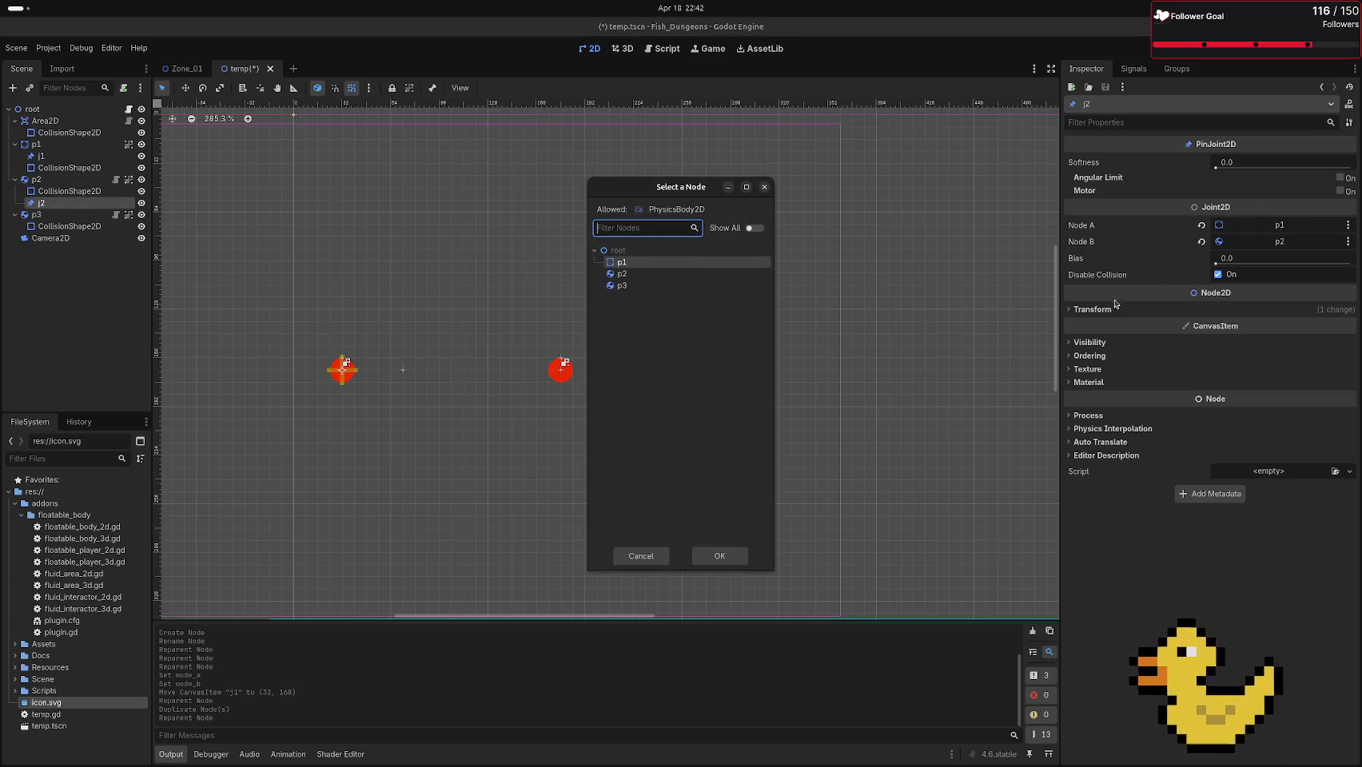
left_click(719, 555)
left_click(1260, 243)
left_click(628, 285)
left_click(719, 556)
Move p2 right to (184, 168) and regroup its children
mouse_move(350, 369)
left_mouse_down()
mouse_move(587, 402)
mouse_move(573, 370)
left_mouse_up()
key("ctrl+shift+g")
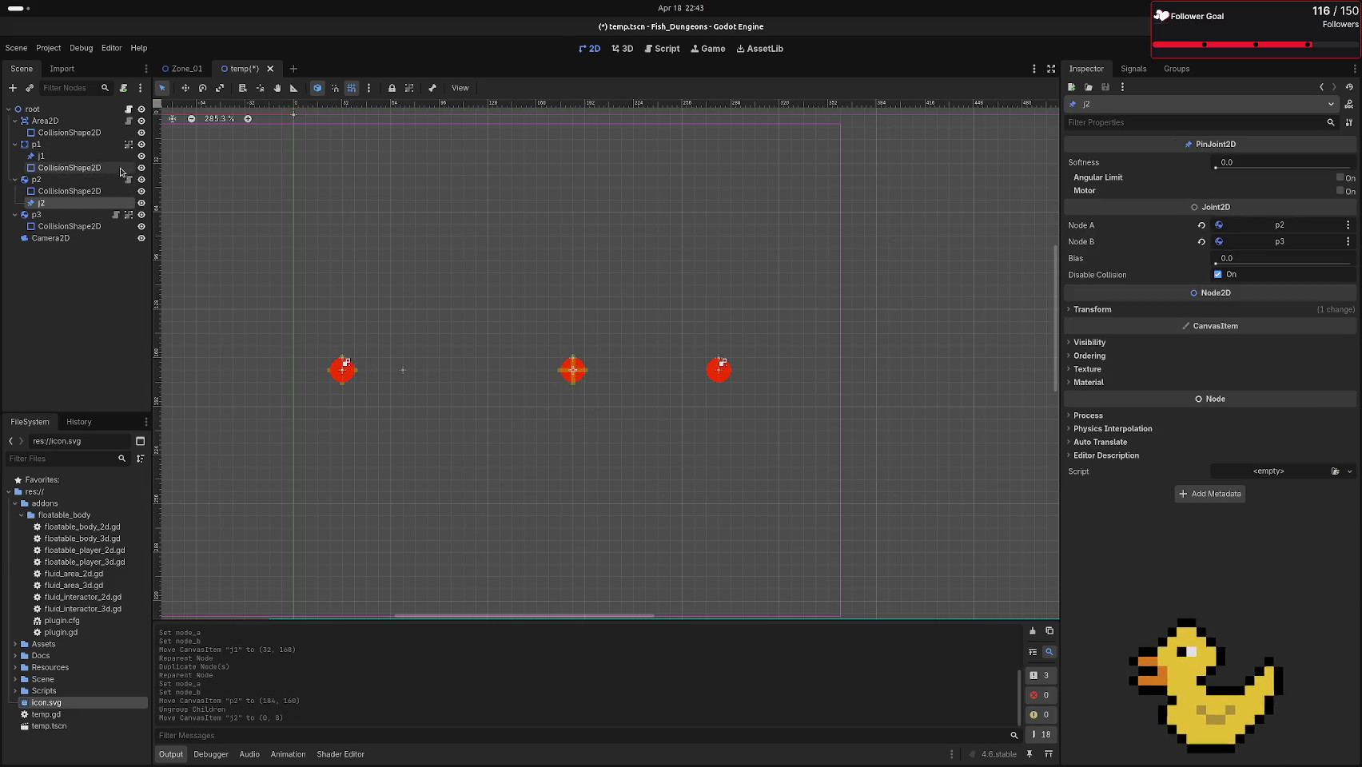
left_click(72, 179)
left_click(409, 88)
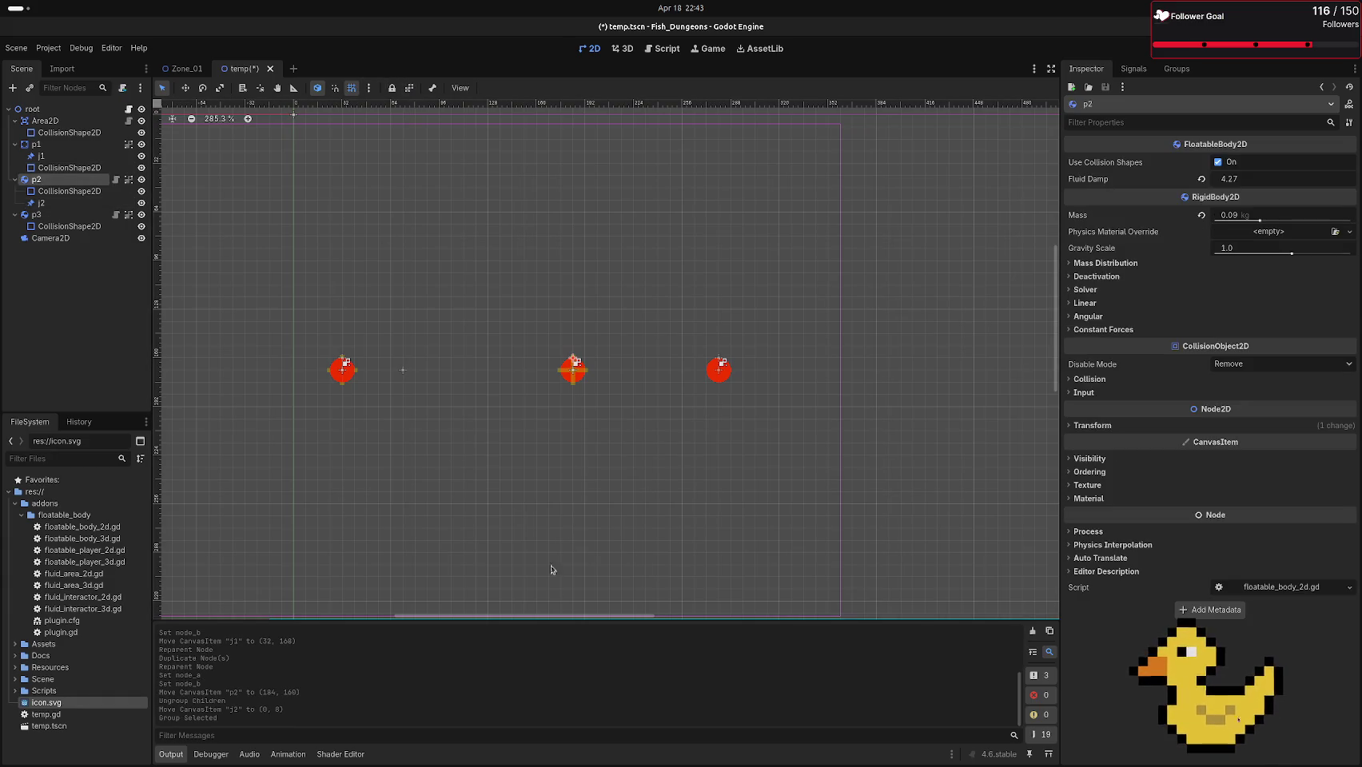
Test-run the pinned three-ball chain and stop it
key("F6")
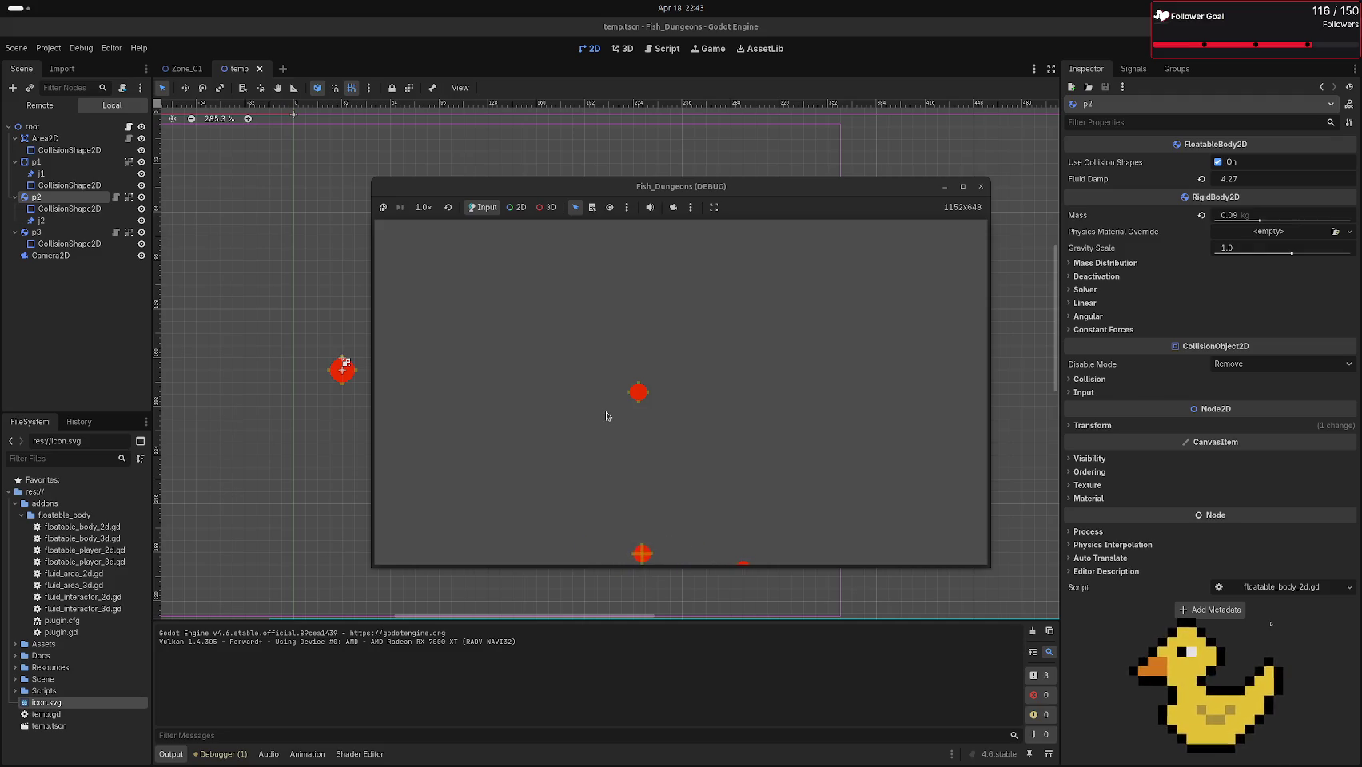
key("F8")
scroll(602, 389, "down", 5)
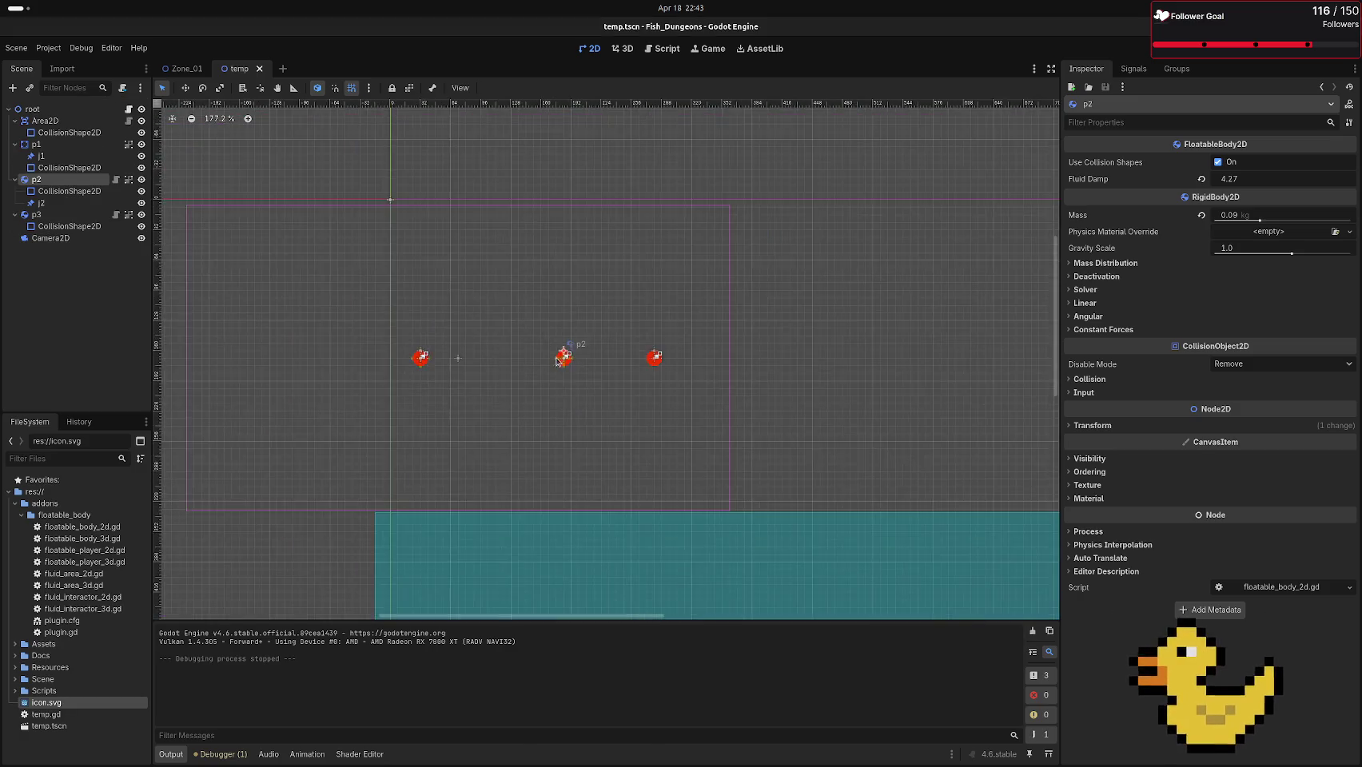
scroll(669, 442, "down", 2)
scroll(679, 435, "left", 1)
Move Camera2D to (184, 272) and test-run the scene again
left_click(731, 419)
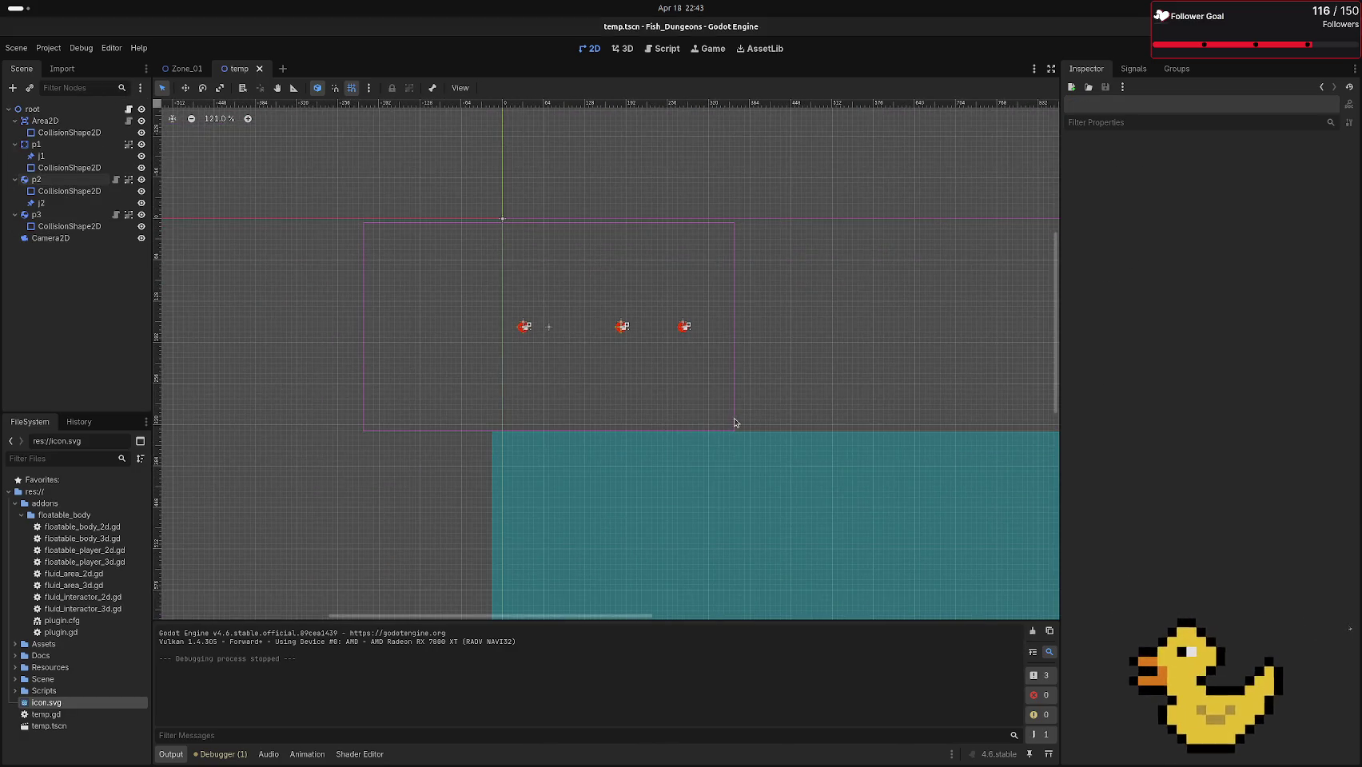
left_click(50, 238)
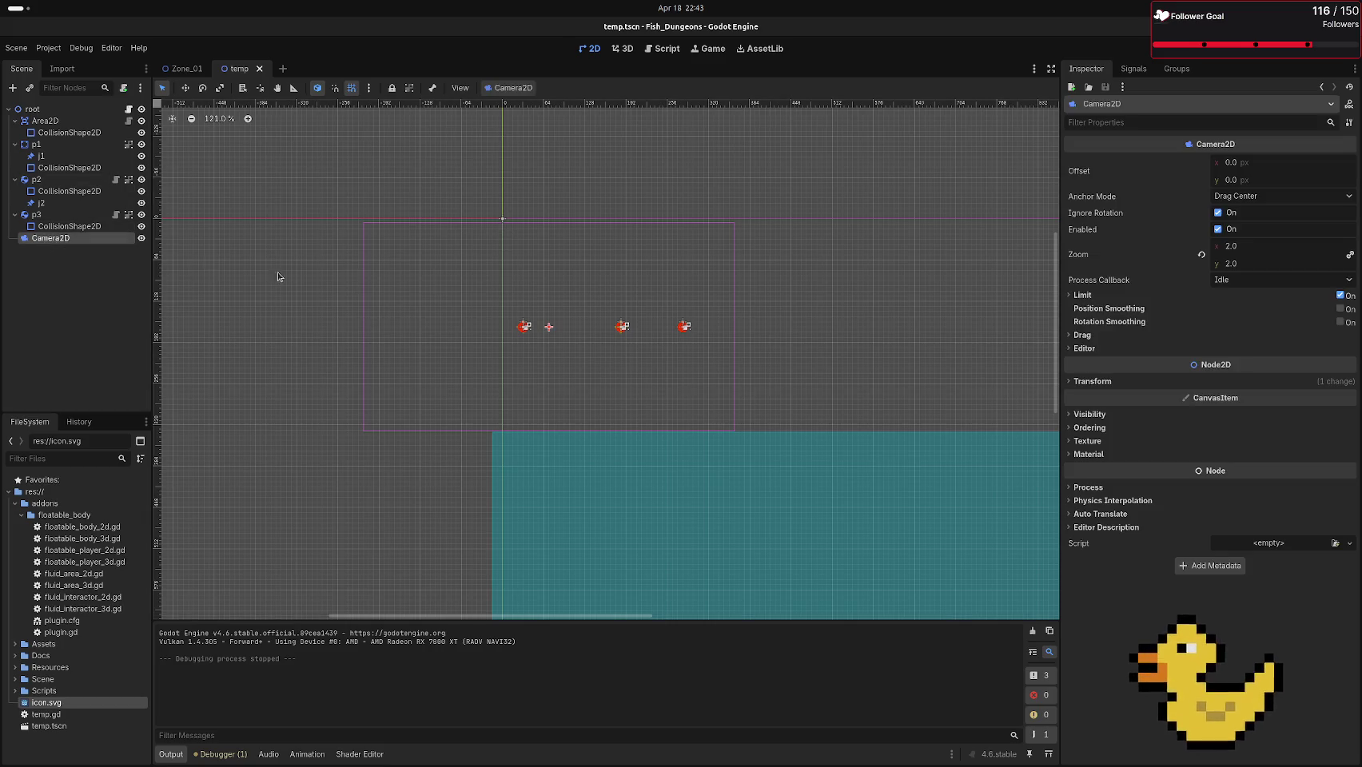
left_click(530, 225)
left_click(54, 239)
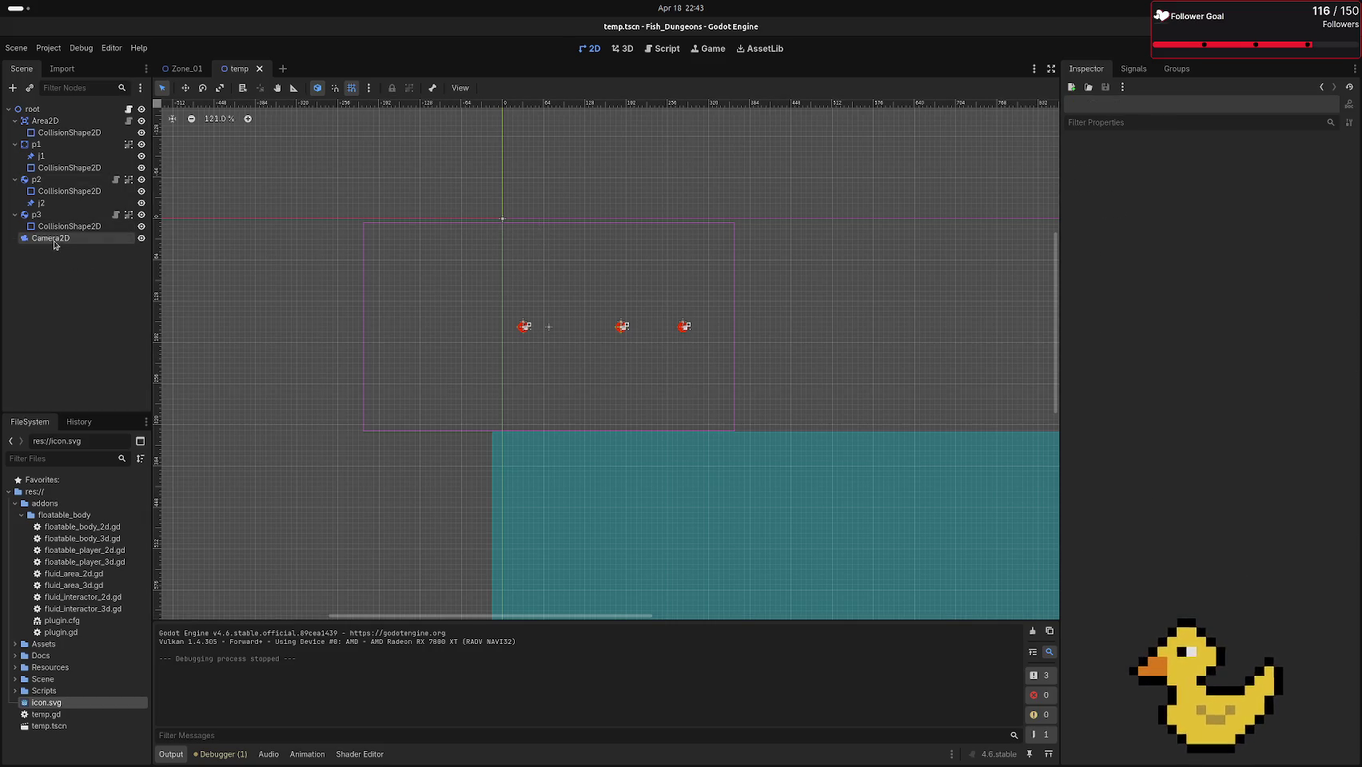
left_click(184, 88)
mouse_move(412, 262)
left_mouse_down()
mouse_move(429, 313)
mouse_move(475, 329)
left_mouse_up()
key("F6")
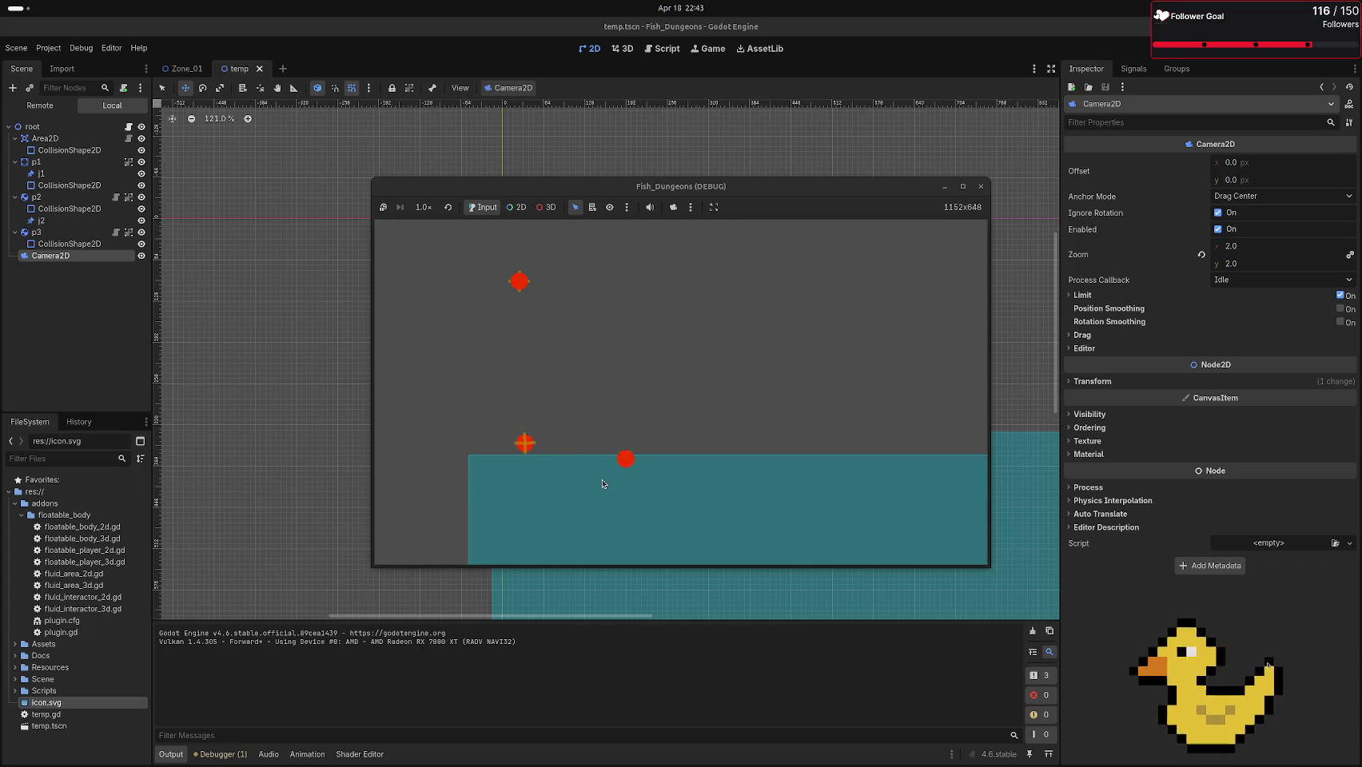
key("F8")
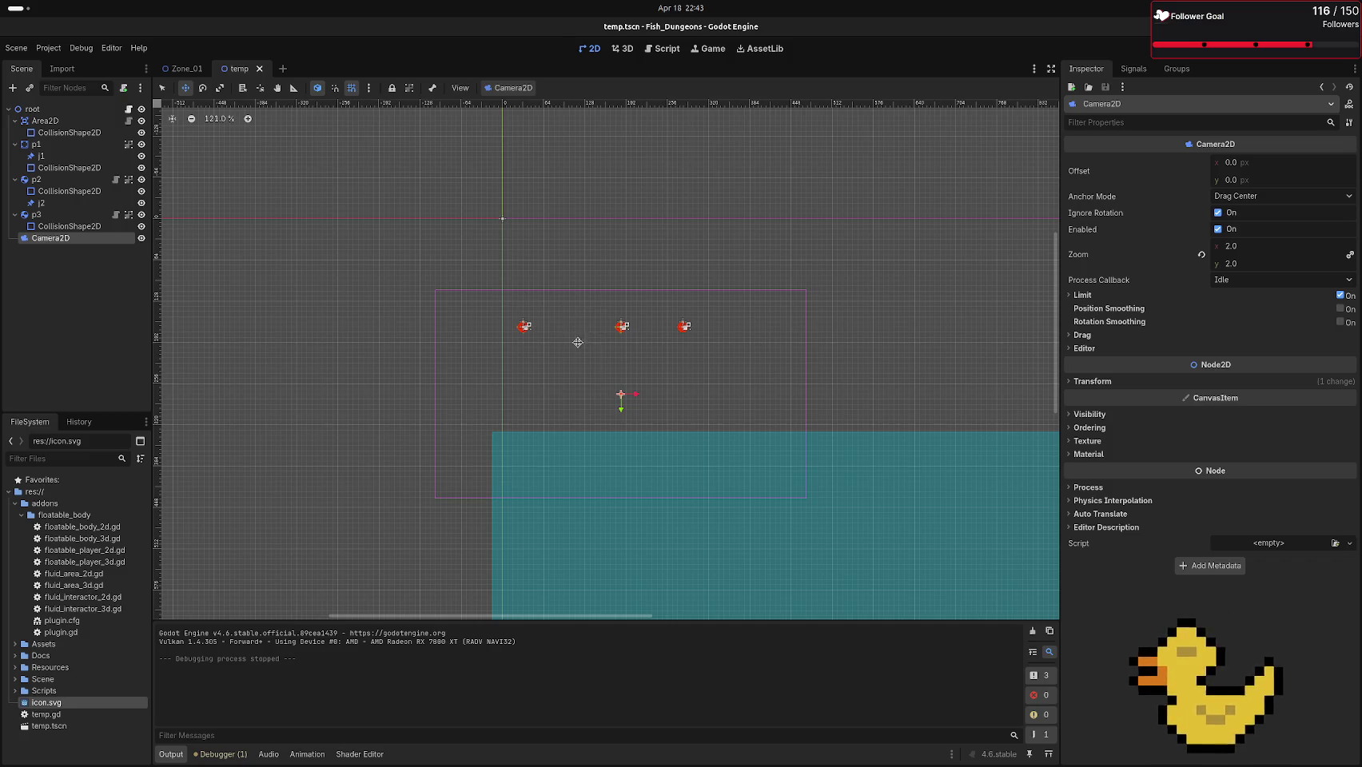
scroll(576, 336, "up", 5)
scroll(517, 258, "up", 5)
scroll(914, 402, "down", 6)
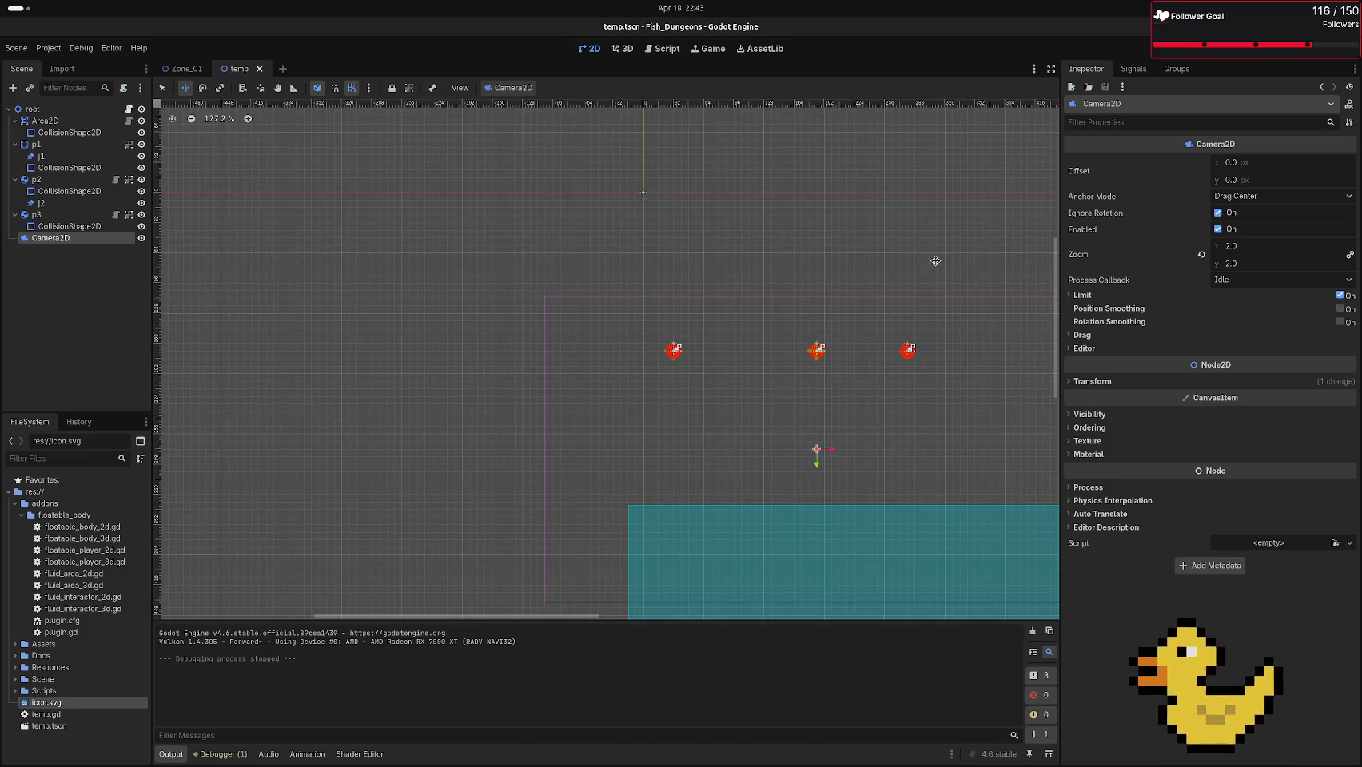
scroll(820, 348, "down", 4)
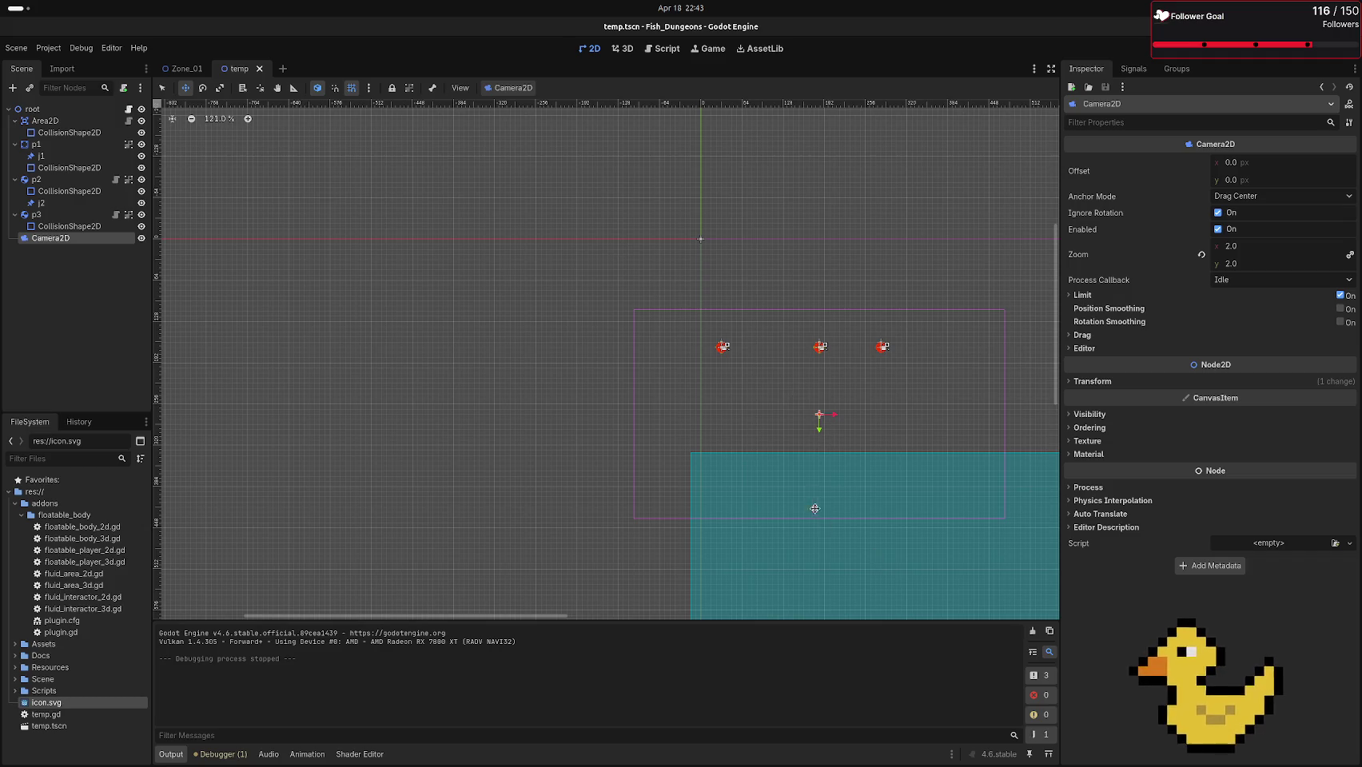
scroll(815, 352, "up", 5)
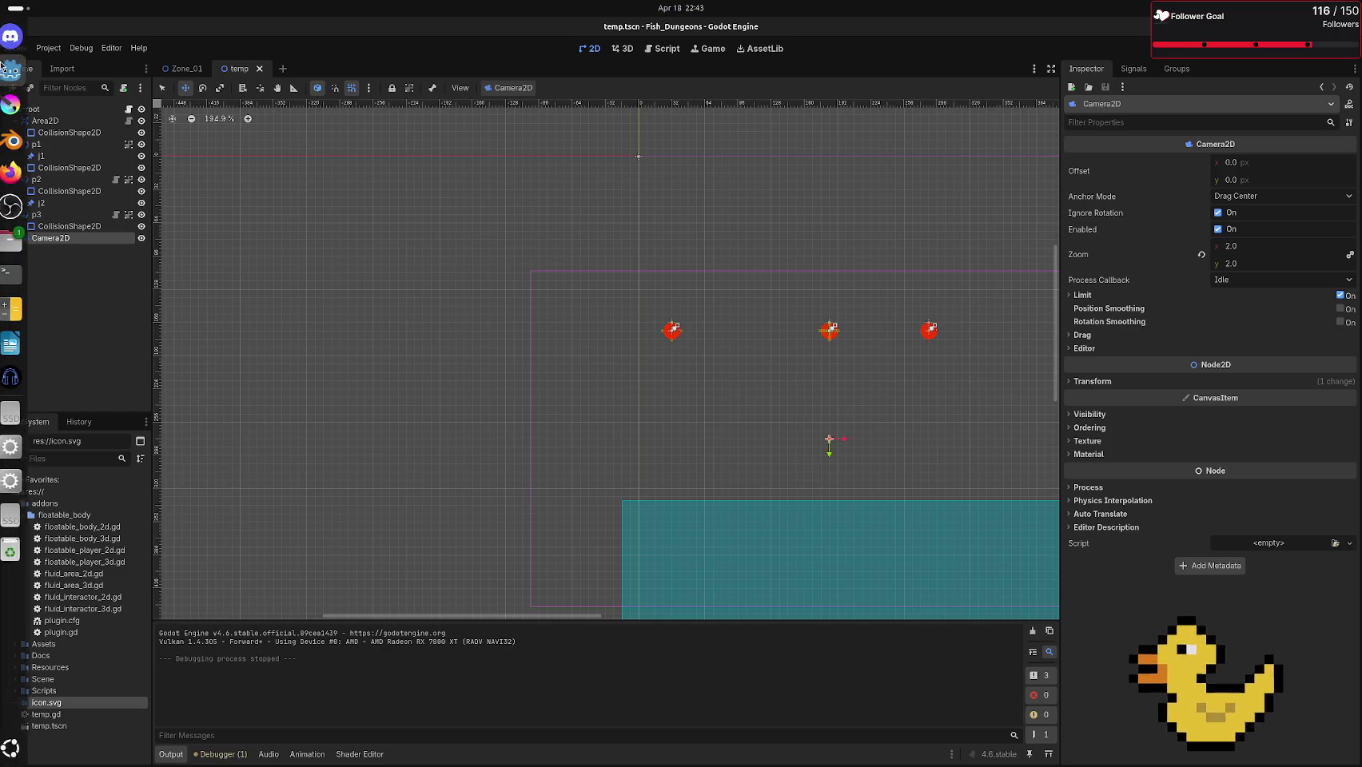
Put j1 under p1 and write a for loop over [p1, p2, p3] in temp.gd's _process
left_click_drag(48, 156, 82, 169)
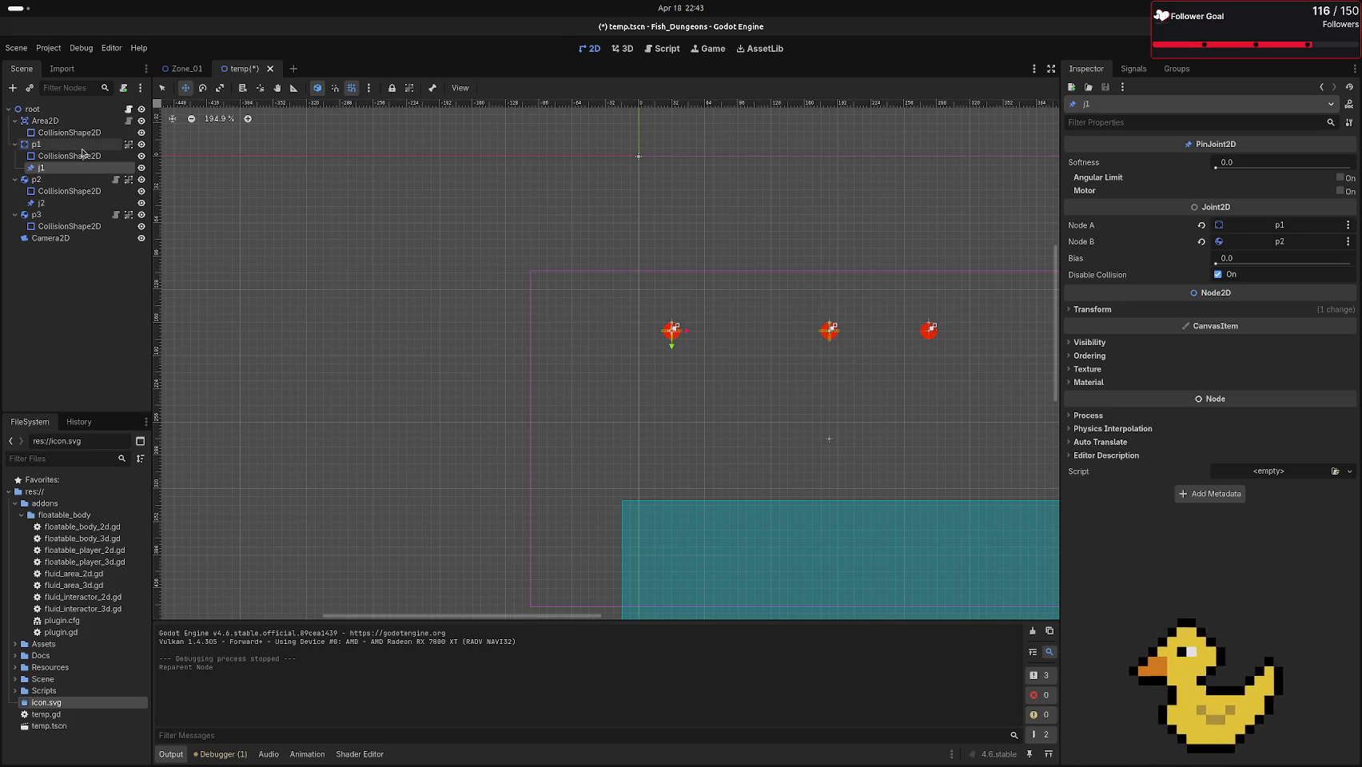
left_click(126, 109)
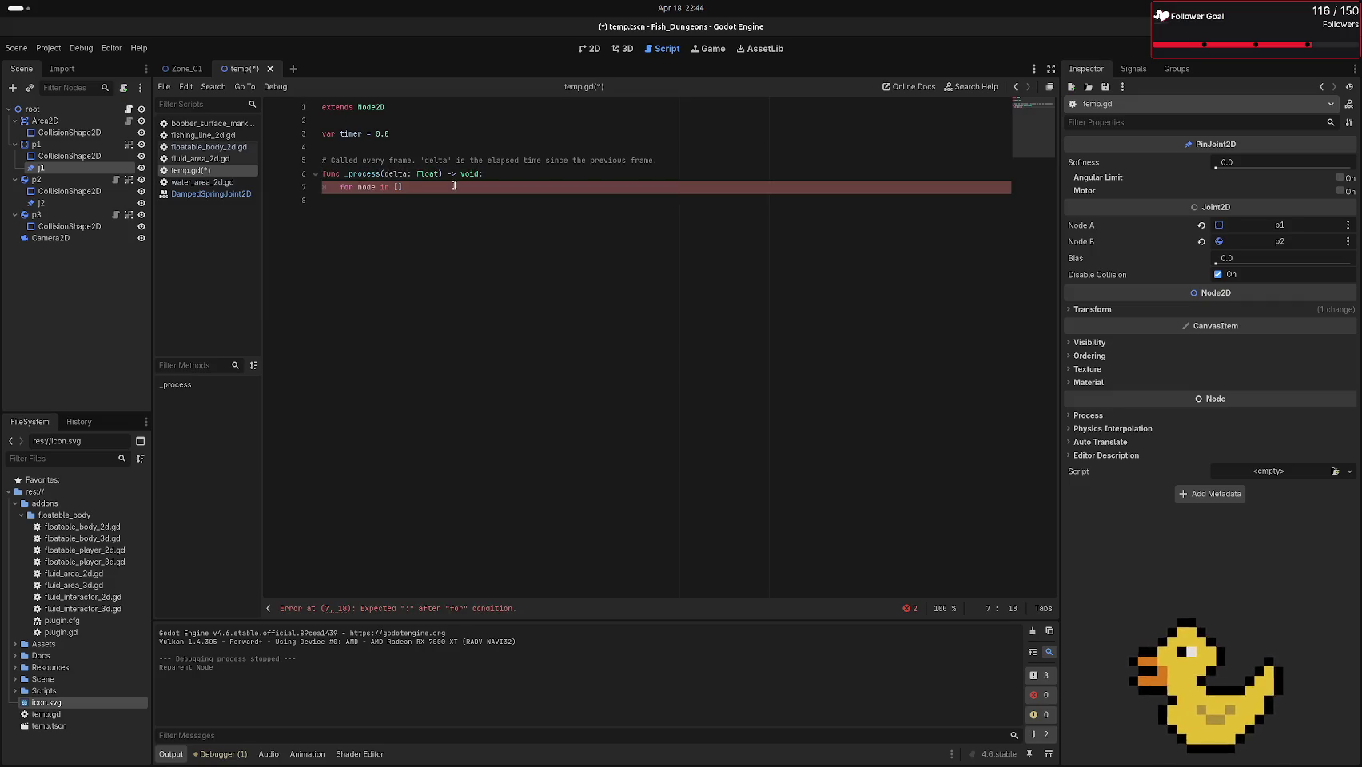
mouse_move(35, 144)
left_mouse_down()
mouse_move(56, 164)
mouse_move(399, 187)
left_mouse_up()
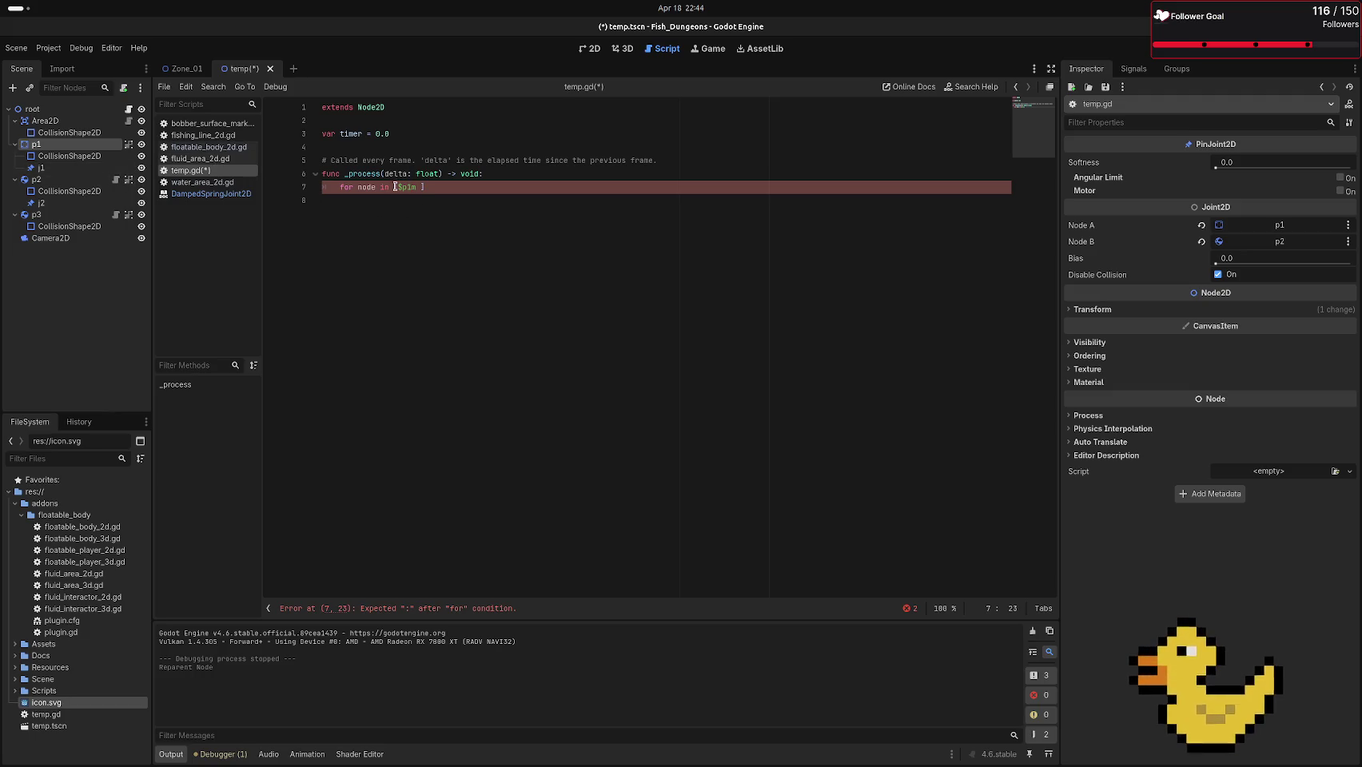
key("Return")
key("Return")
key("BackSpace")
key("BackSpace")
type(",")
mouse_move(40, 180)
left_mouse_down()
mouse_move(596, 238)
mouse_move(431, 187)
left_mouse_up()
type(",")
left_click_drag(36, 214, 450, 190)
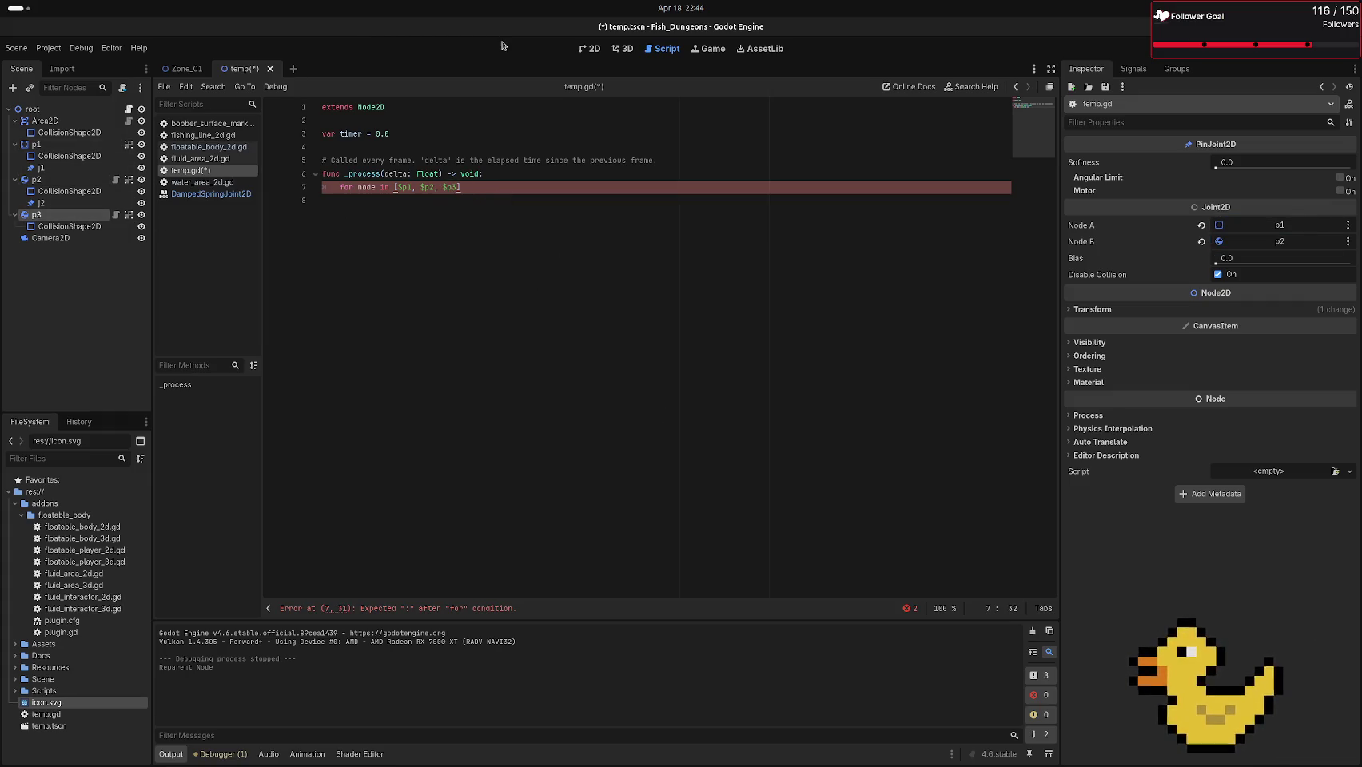
type(":")
key("Return")
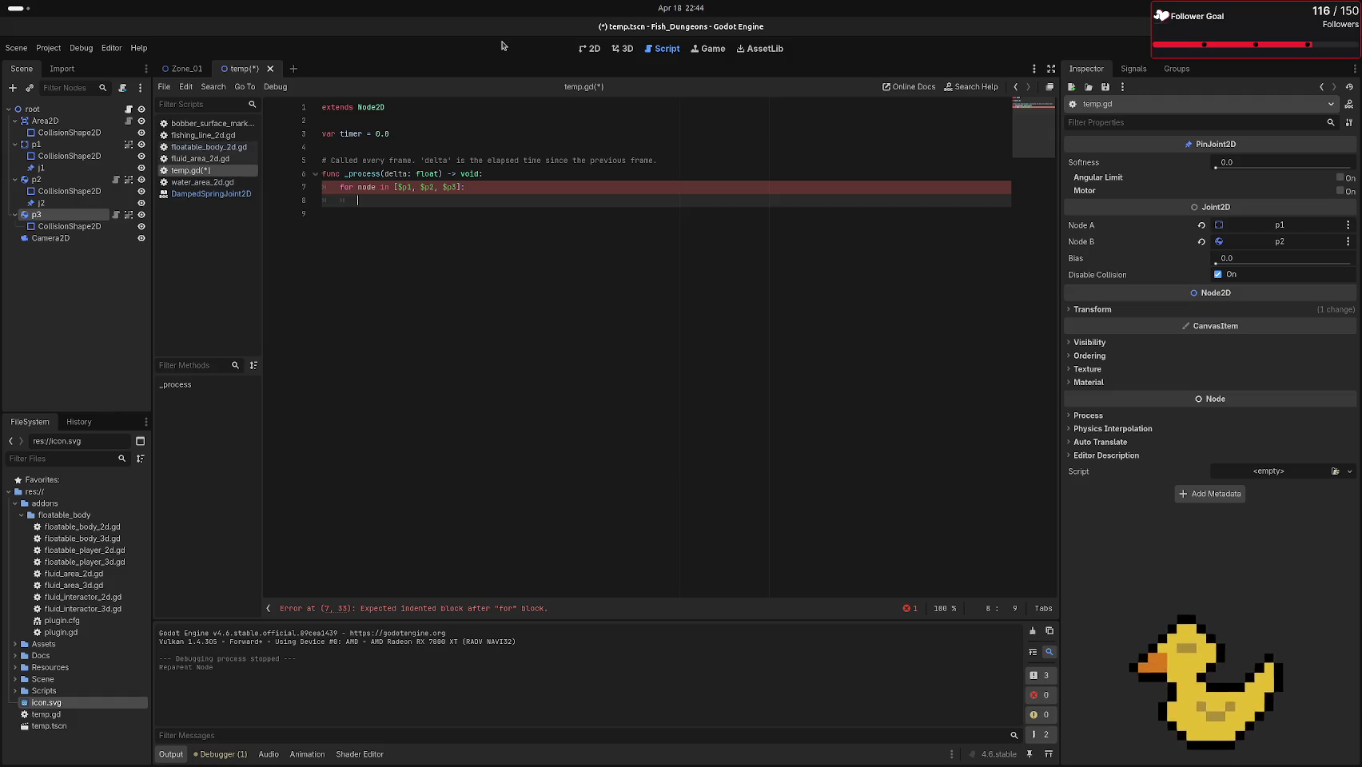
Cut the [p1, p2, p3] node list out of the loop line
left_click_drag(394, 187, 460, 187)
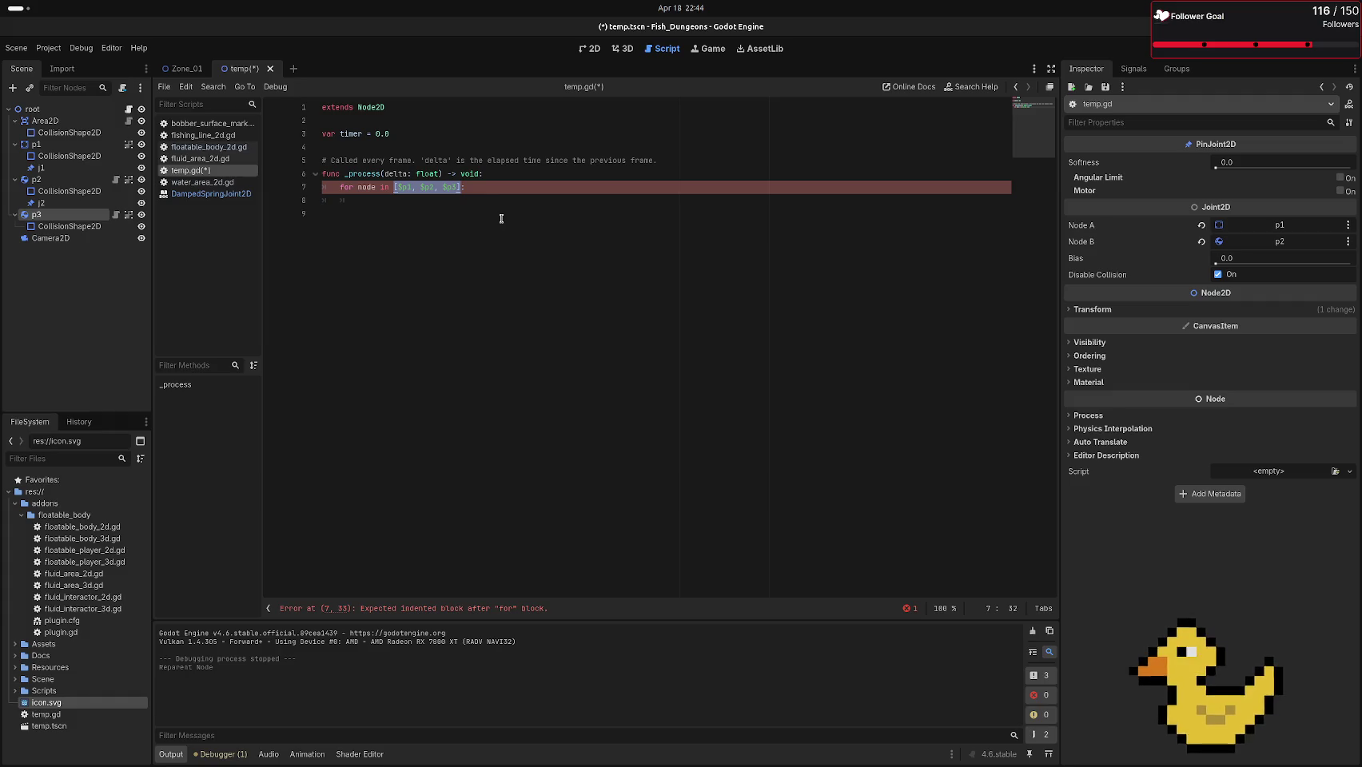
key("ctrl+x")
left_click(391, 133)
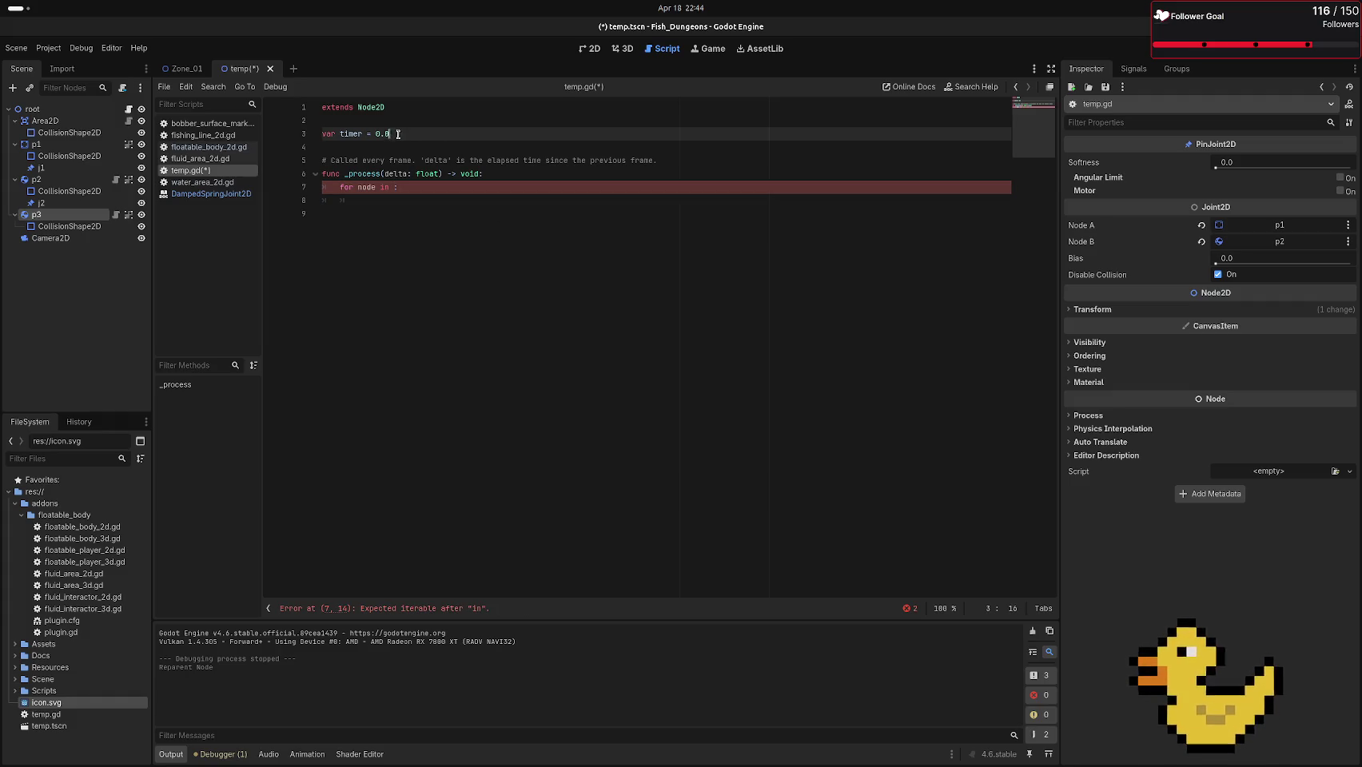
Add the line const points := [$p1, $p2, $p3] below the timer variable
key("Return")
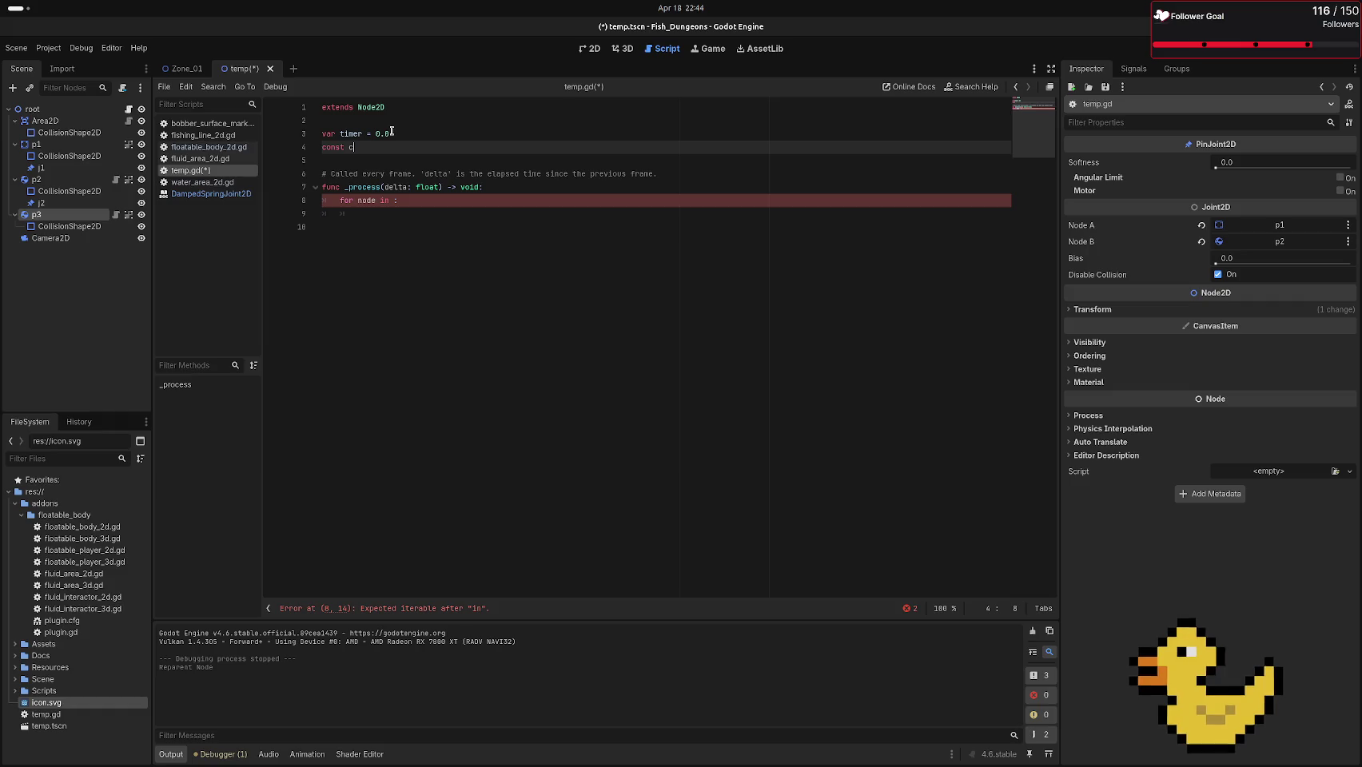
key("BackSpace")
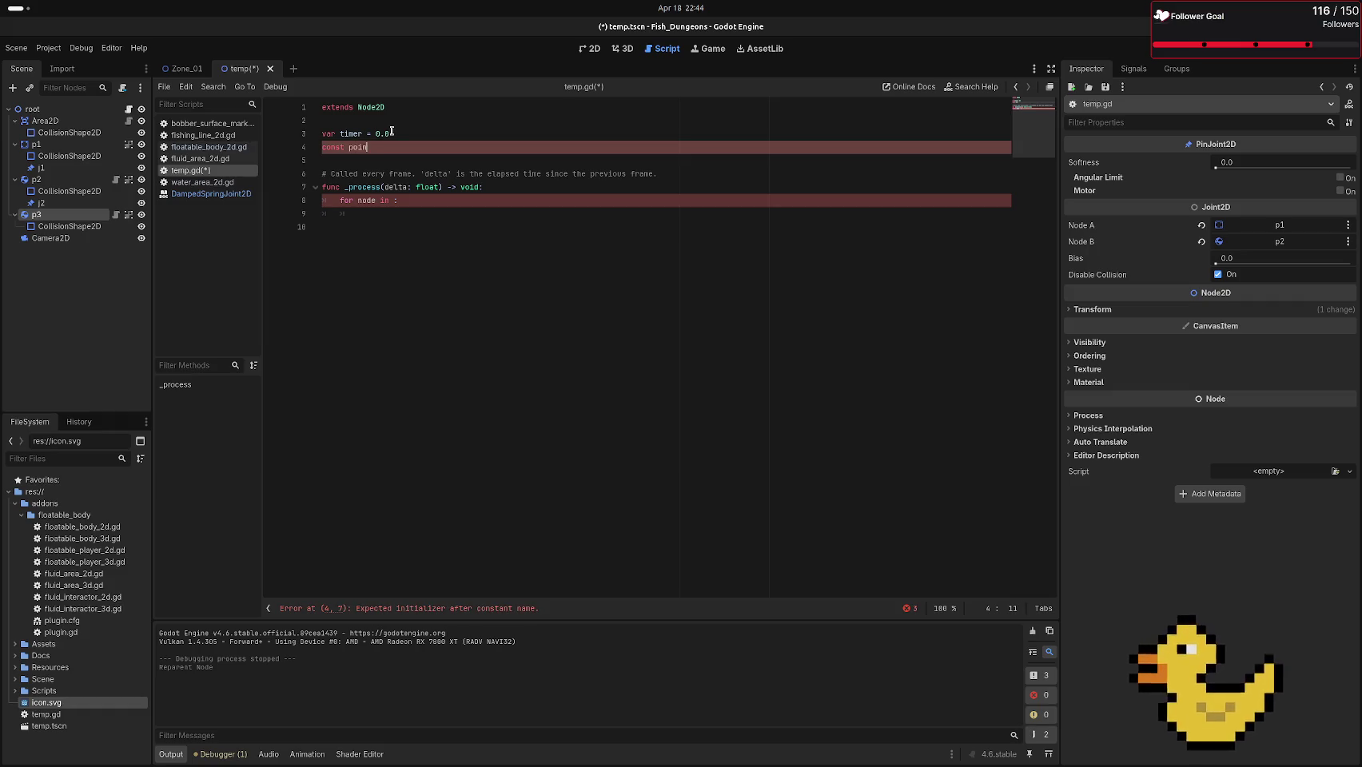
key("BackSpace")
key("BackSpace")
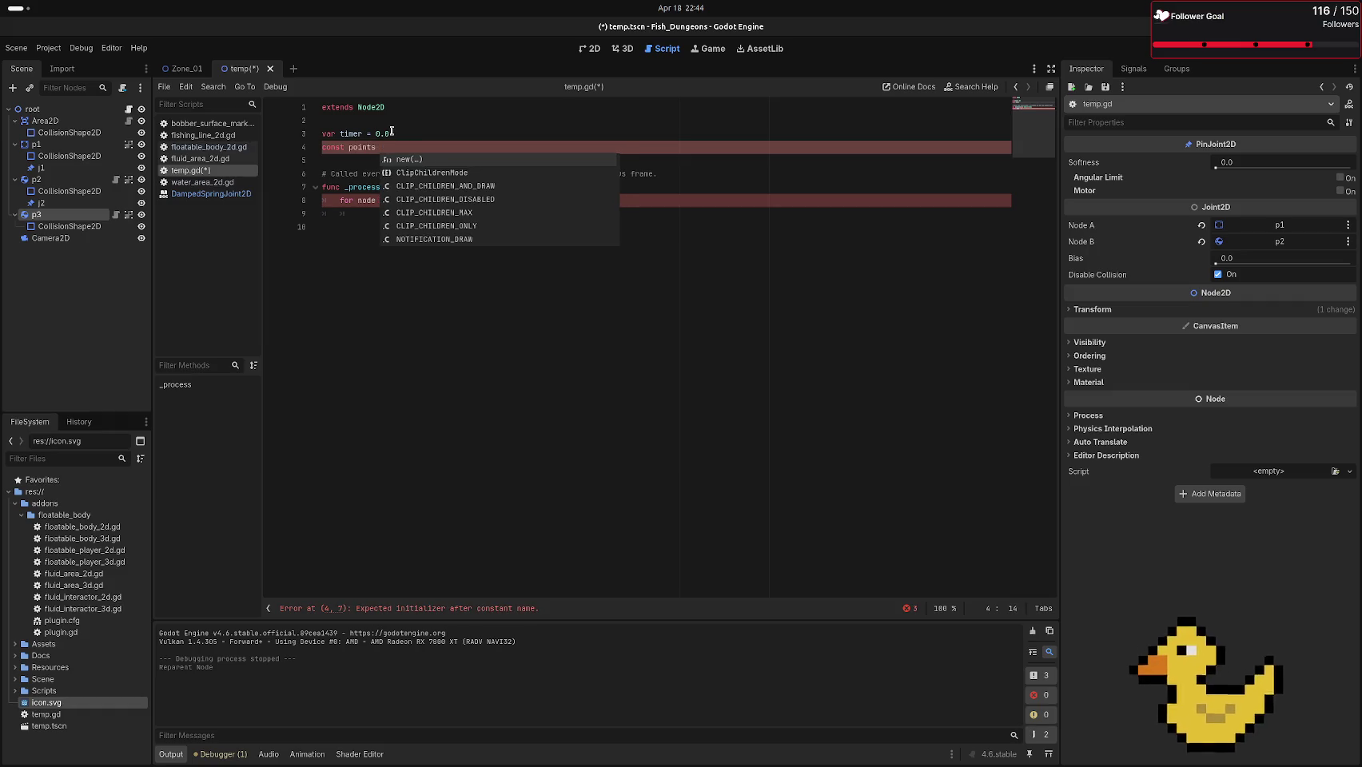
type(">")
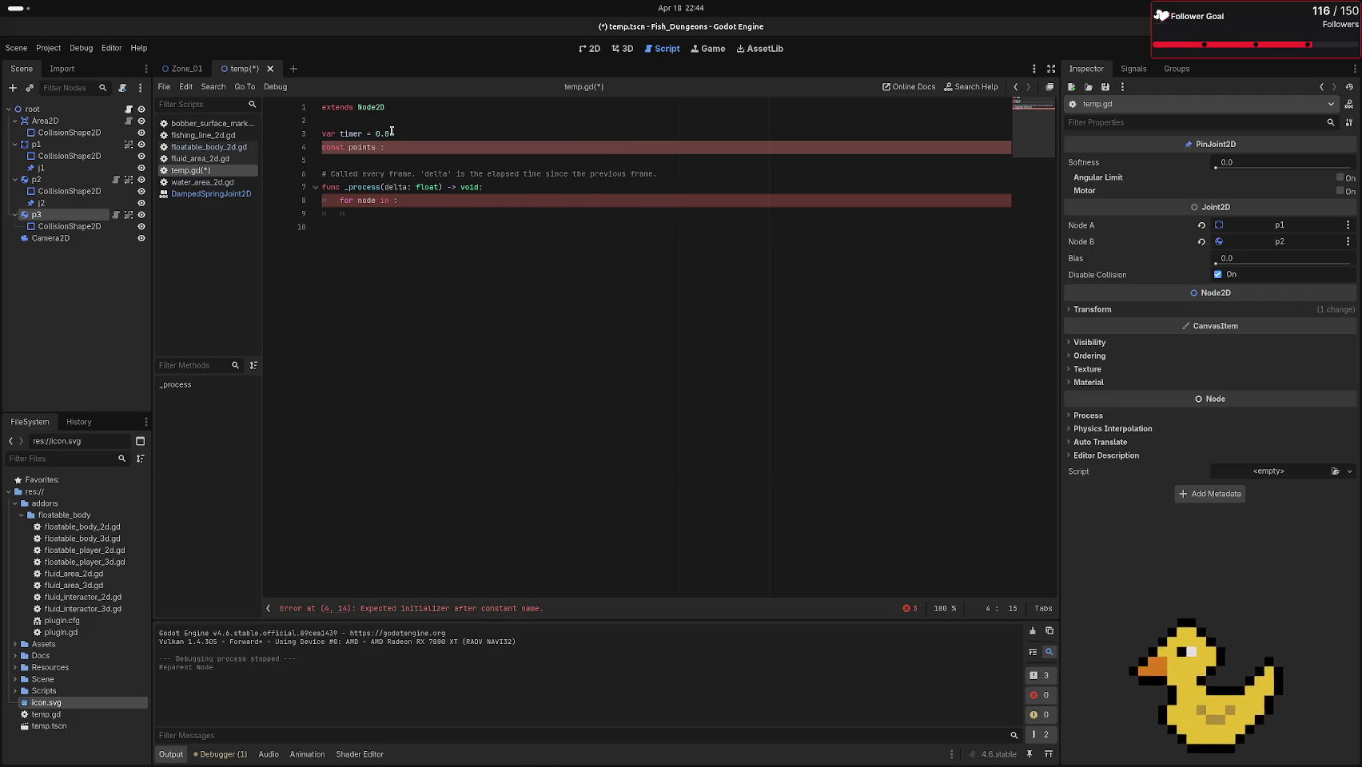
type(" [$p1, $p2, $p3]")
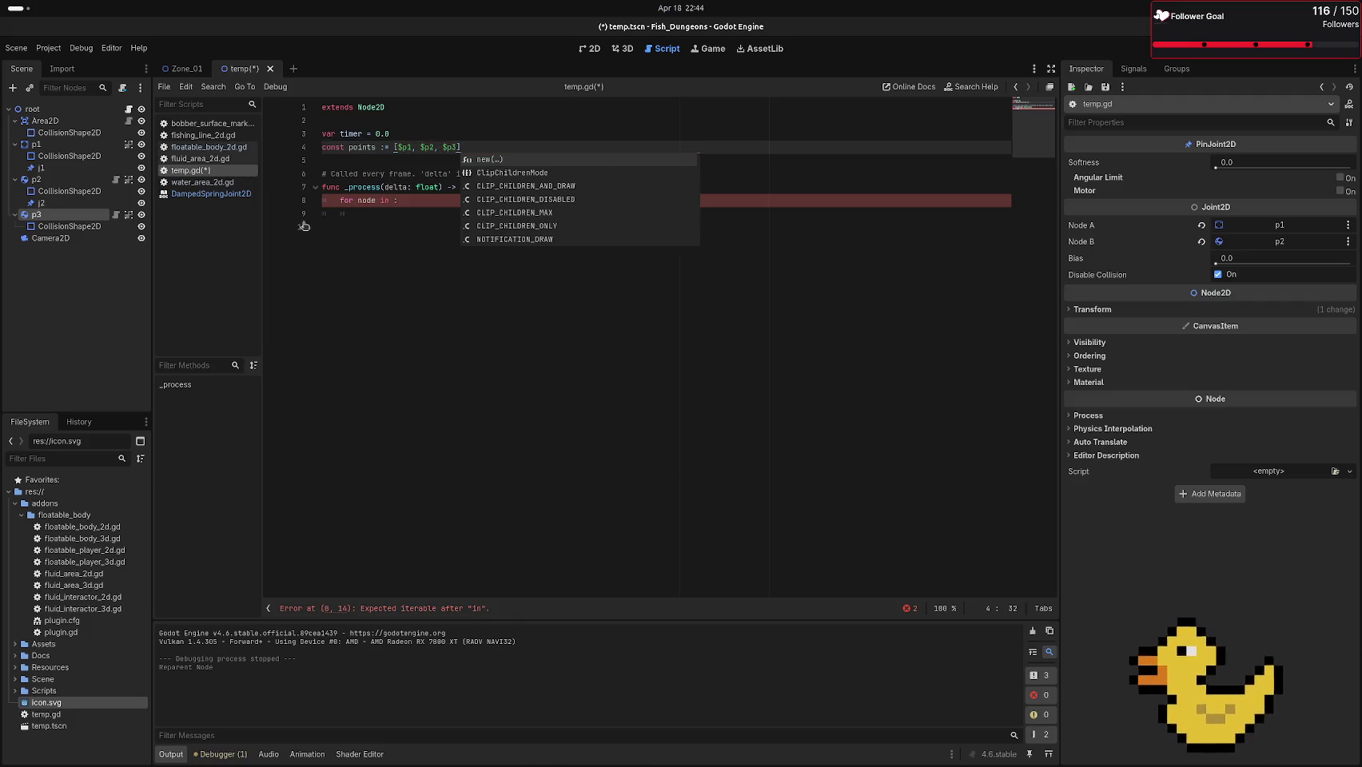
Rename the loop variable to index so it iterates over range()
double_click(371, 199)
type("inde")
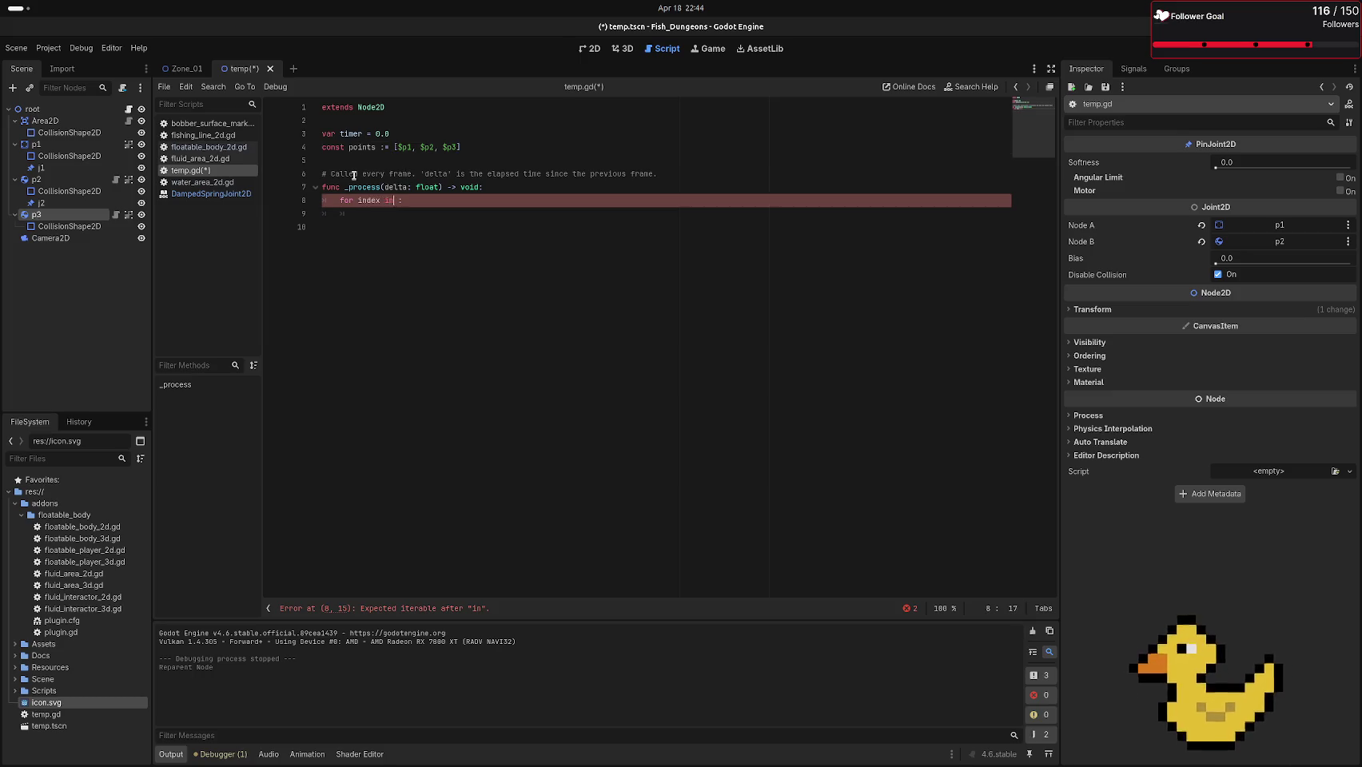
type(":")
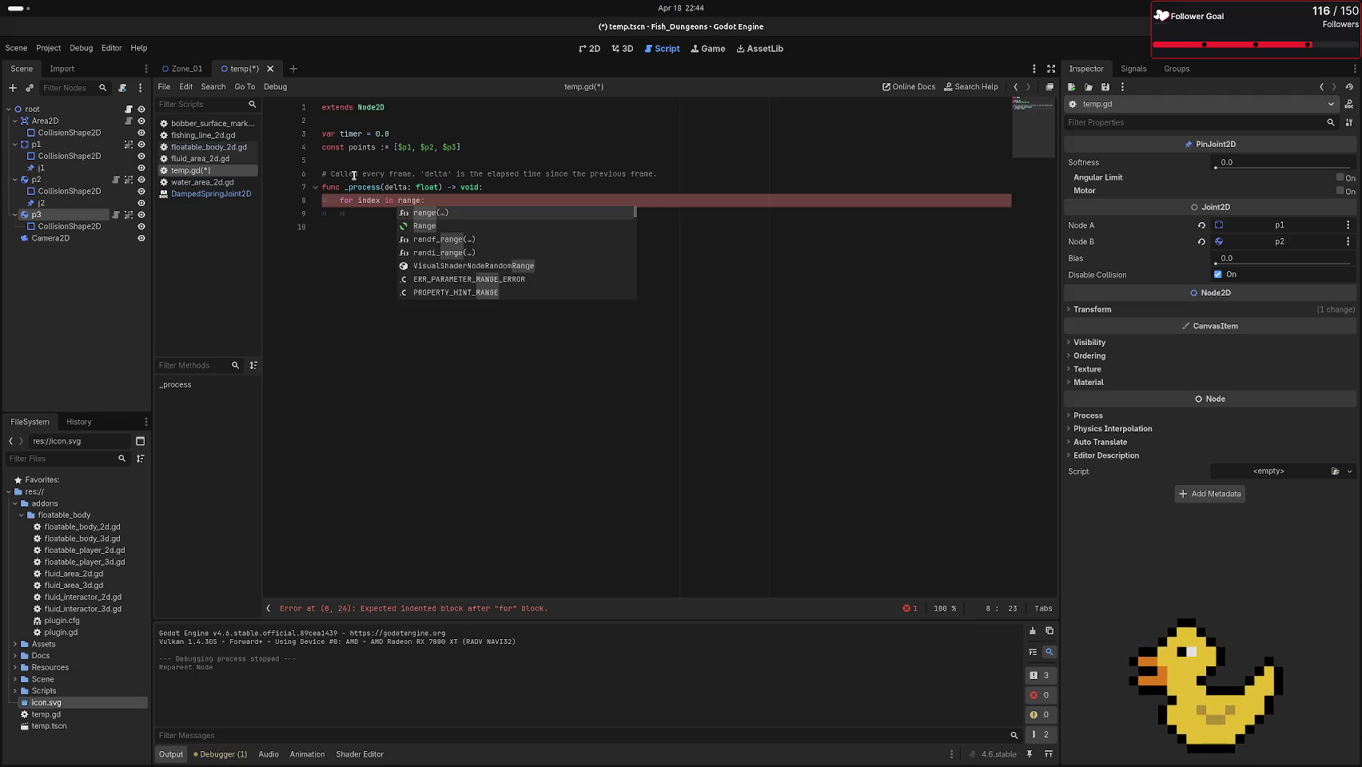
type("()")
key("Escape")
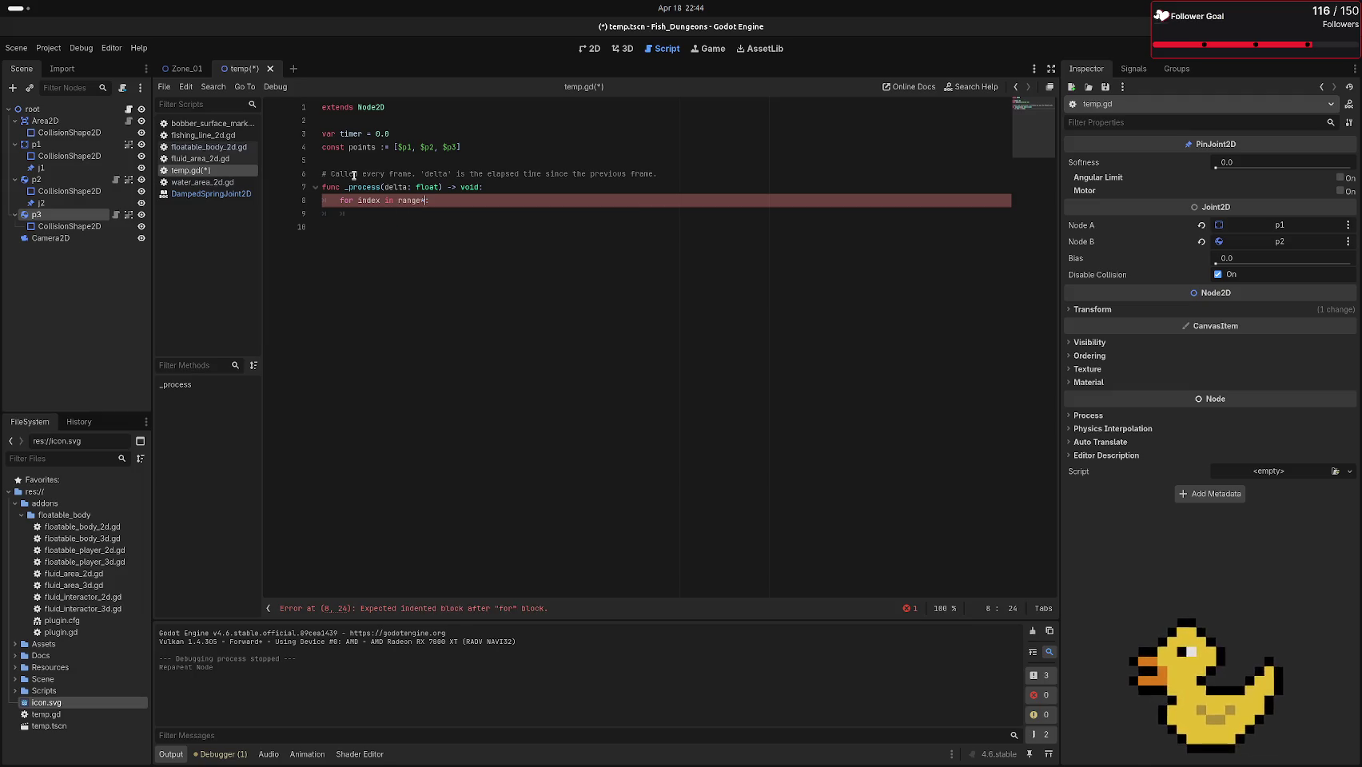
key("Left")
left_click(405, 146)
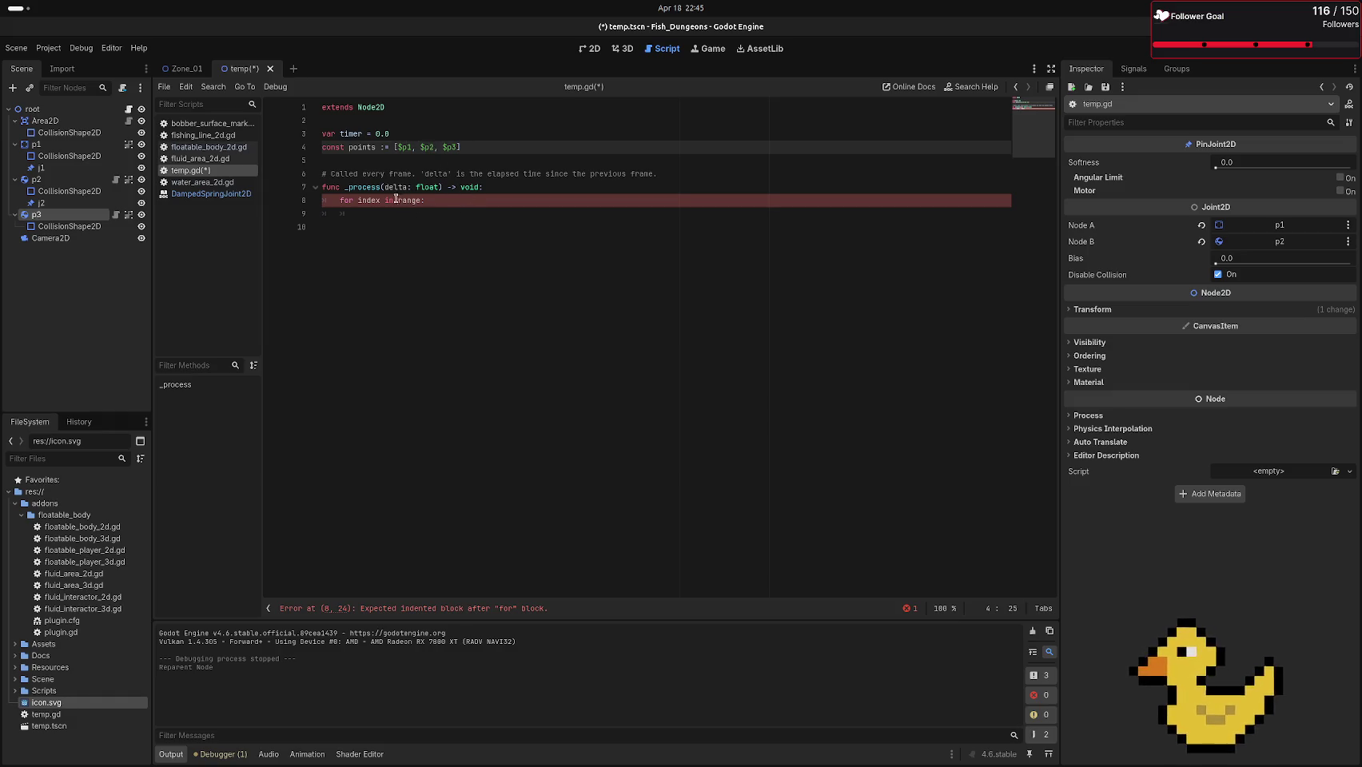
left_click(420, 201)
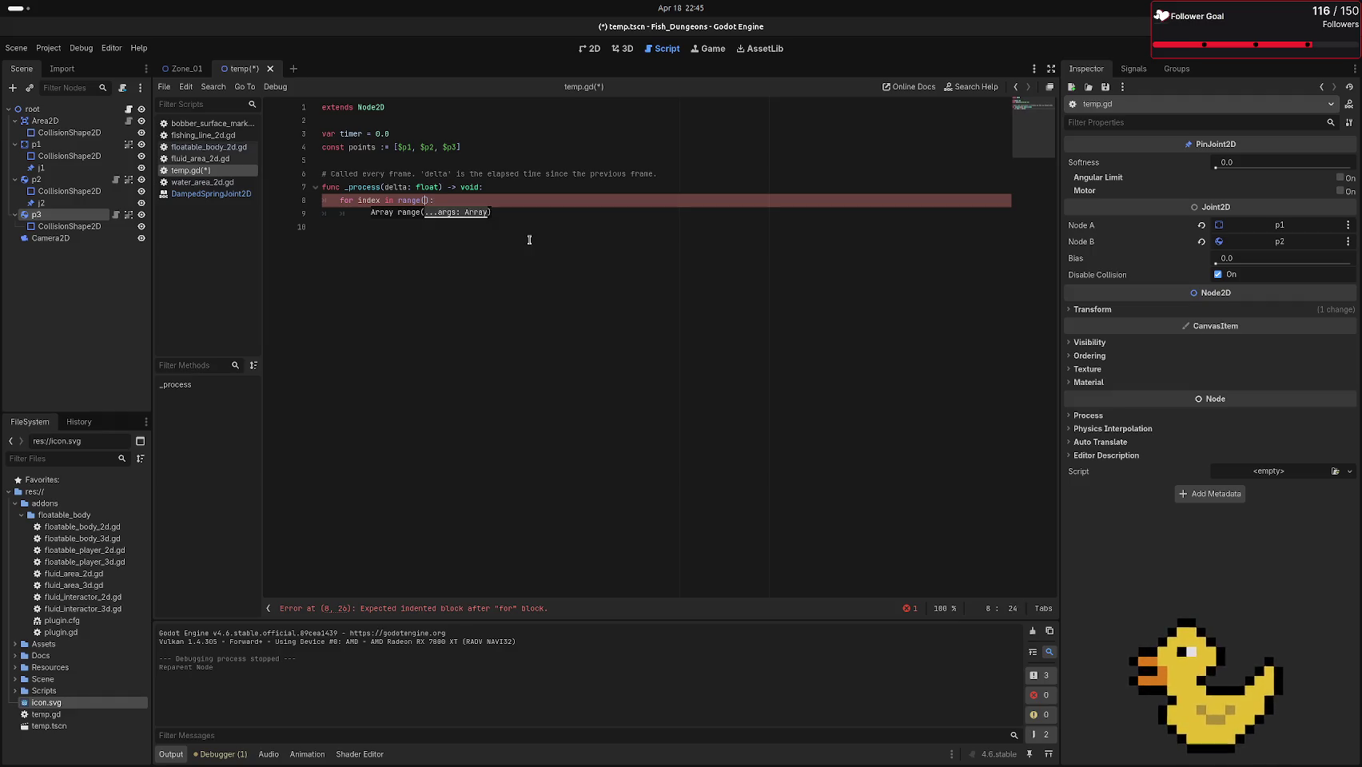
Complete the loop header as range(len(points) - 1) with pass as its body
type("len")
key("Return")
type("points")
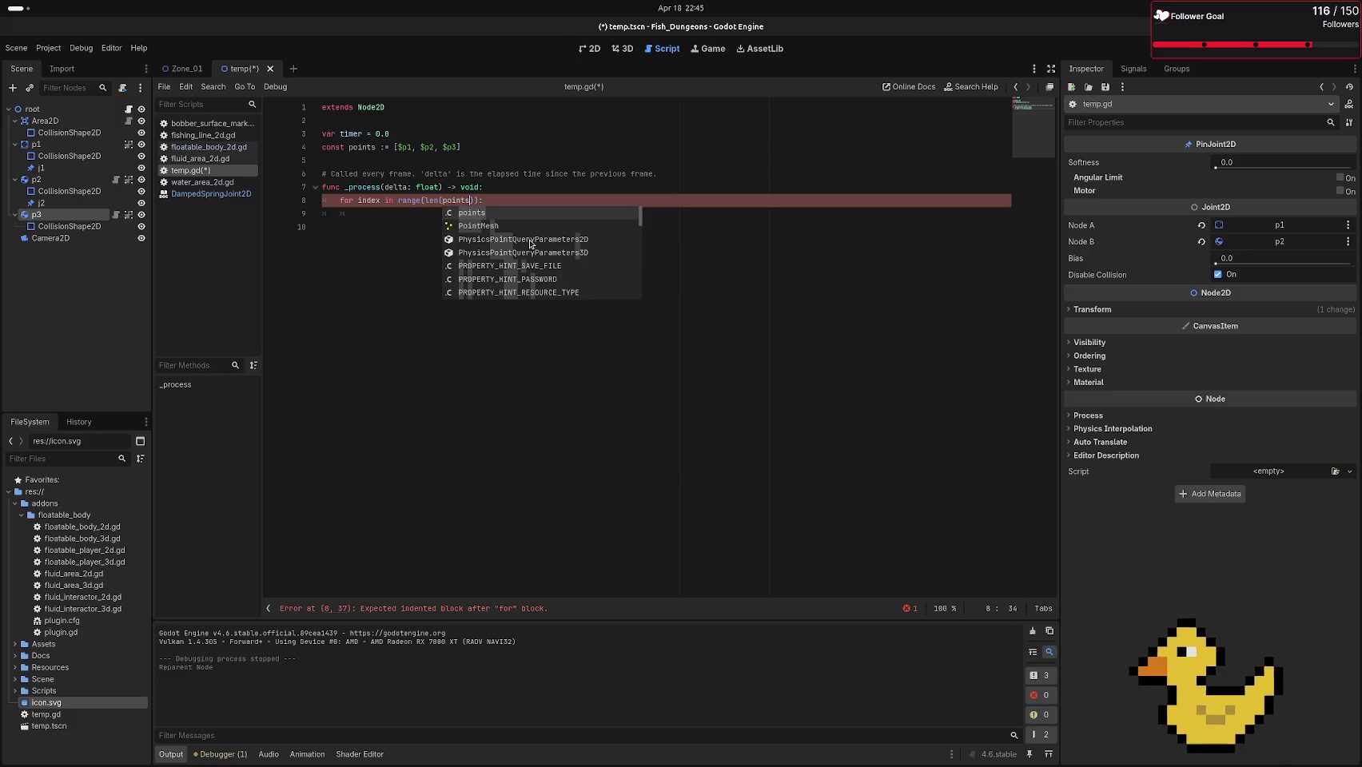
type(") - 1)")
key("Return")
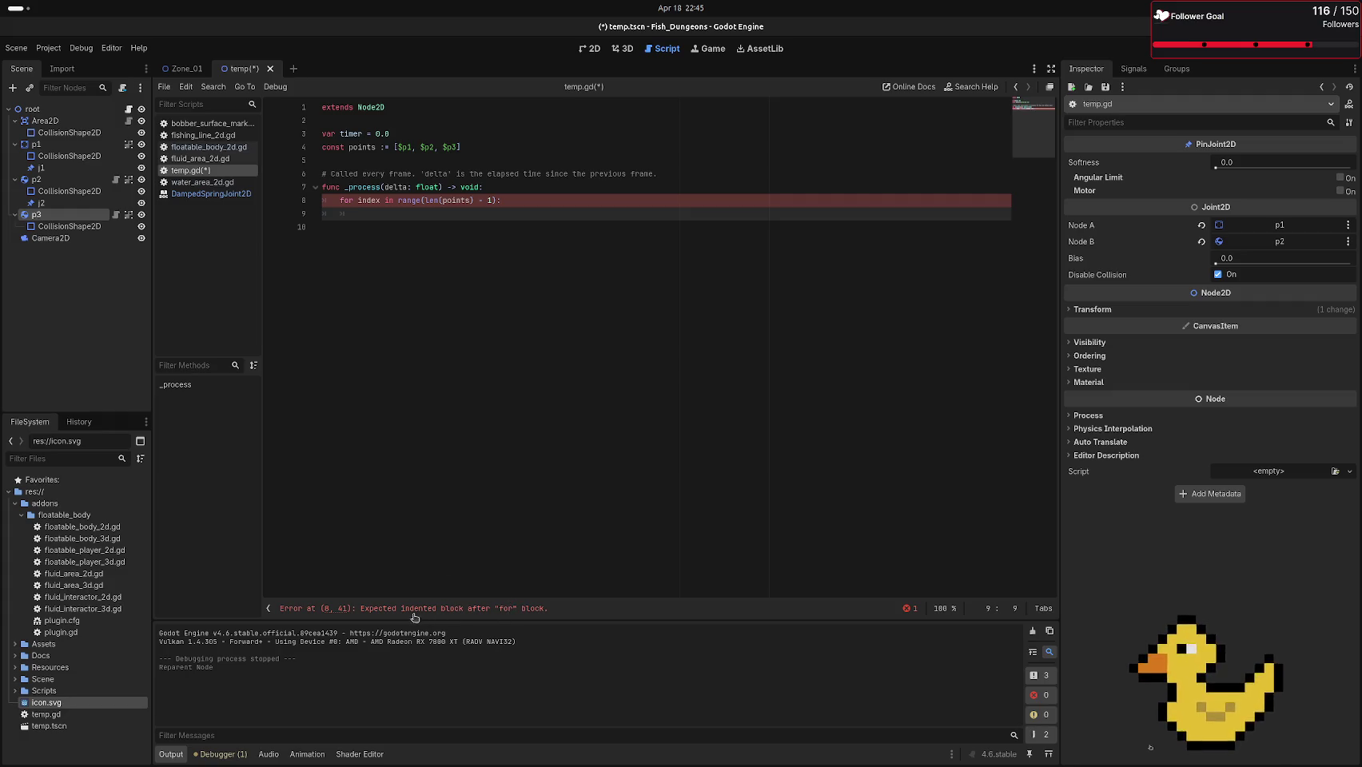
left_click(432, 222)
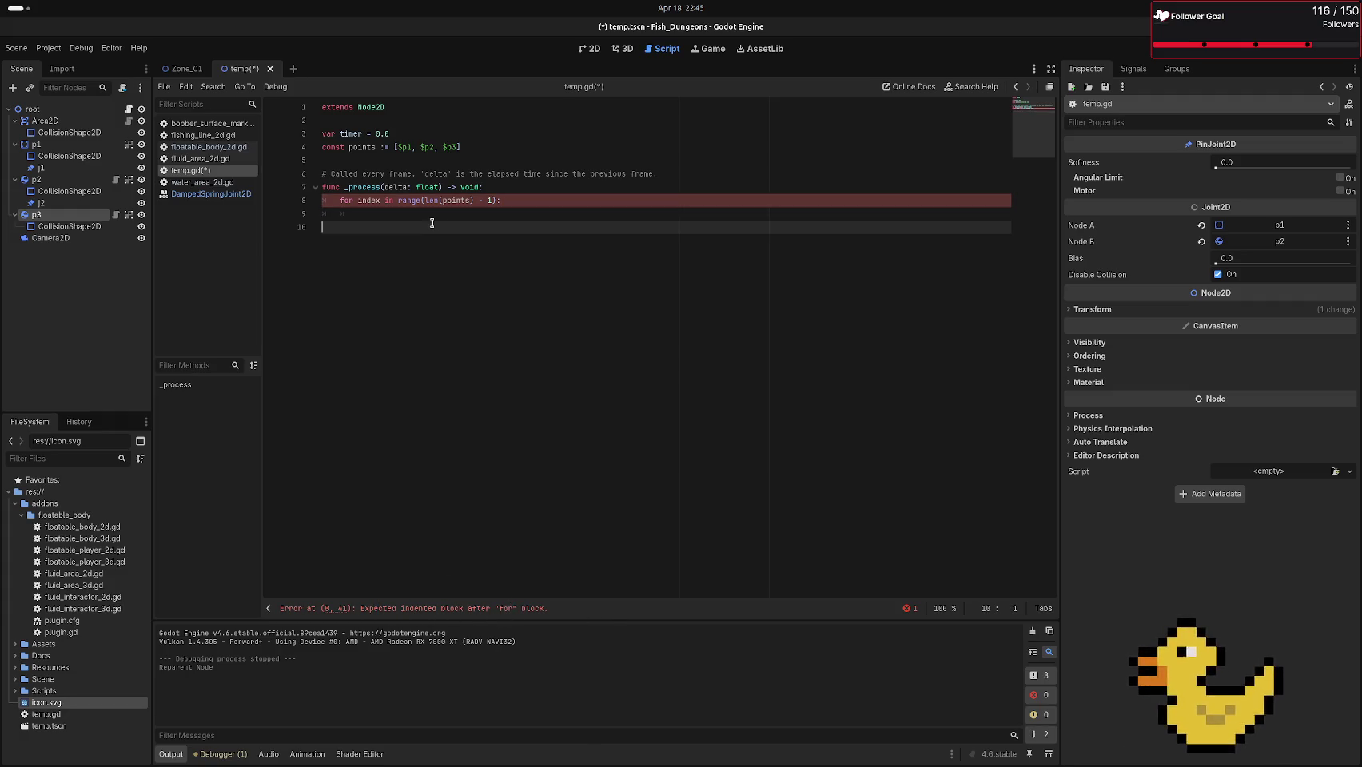
left_click(425, 214)
type("pass")
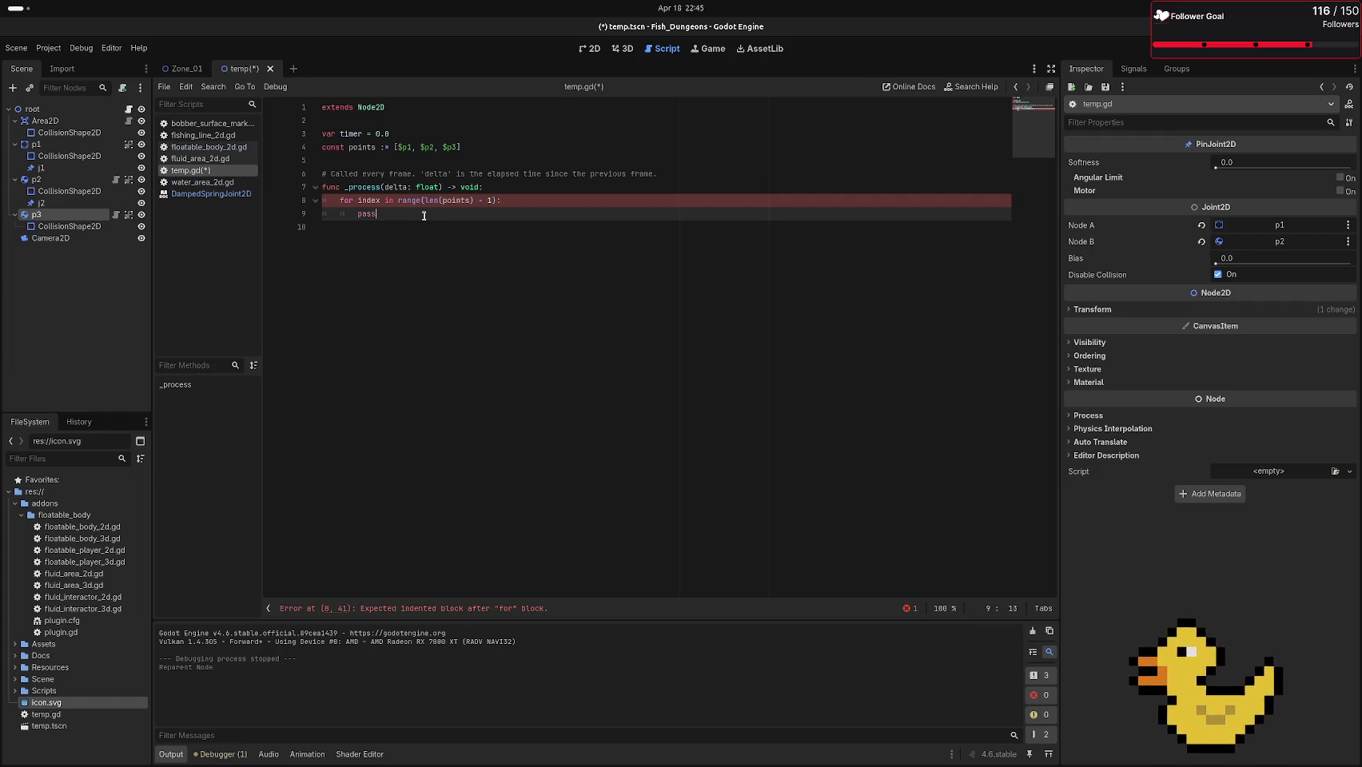
left_click(572, 303)
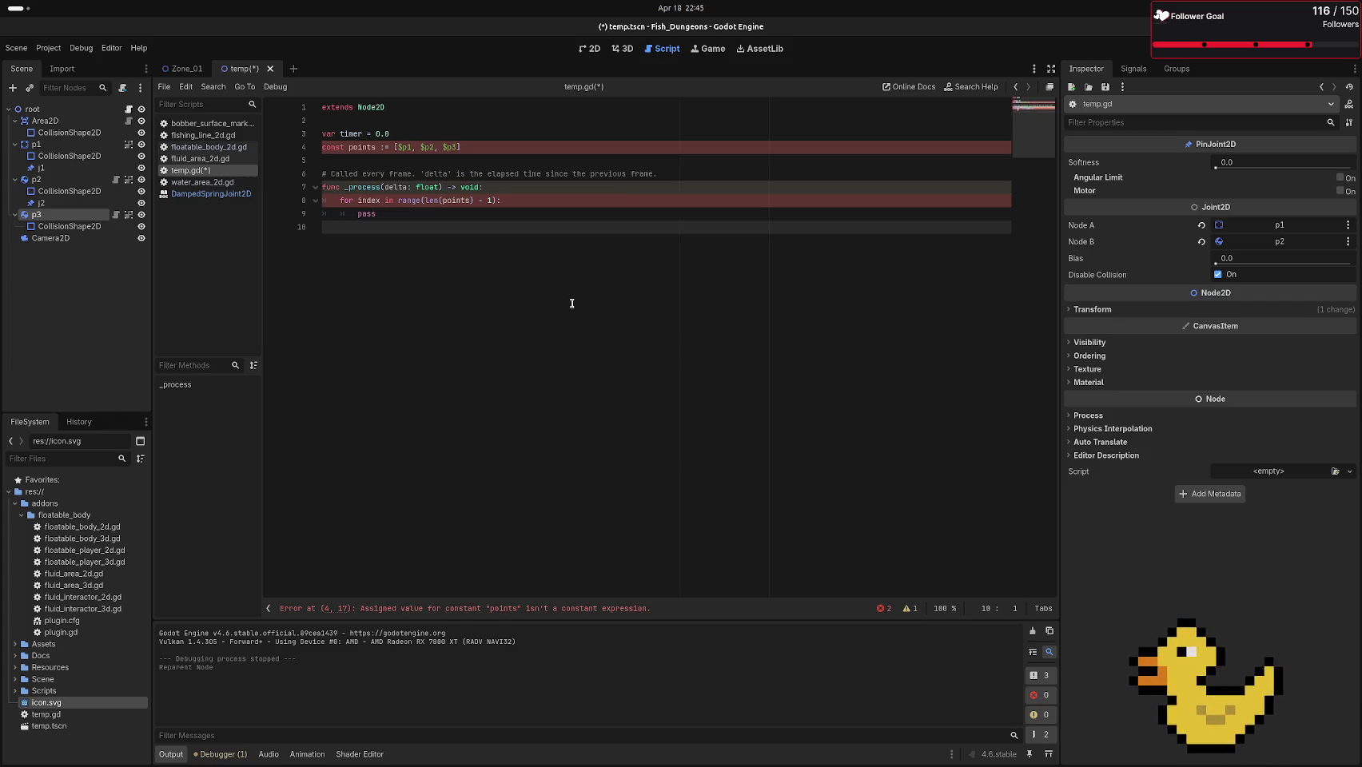
Remove the trailing empty line and change const points to var points
key("BackSpace")
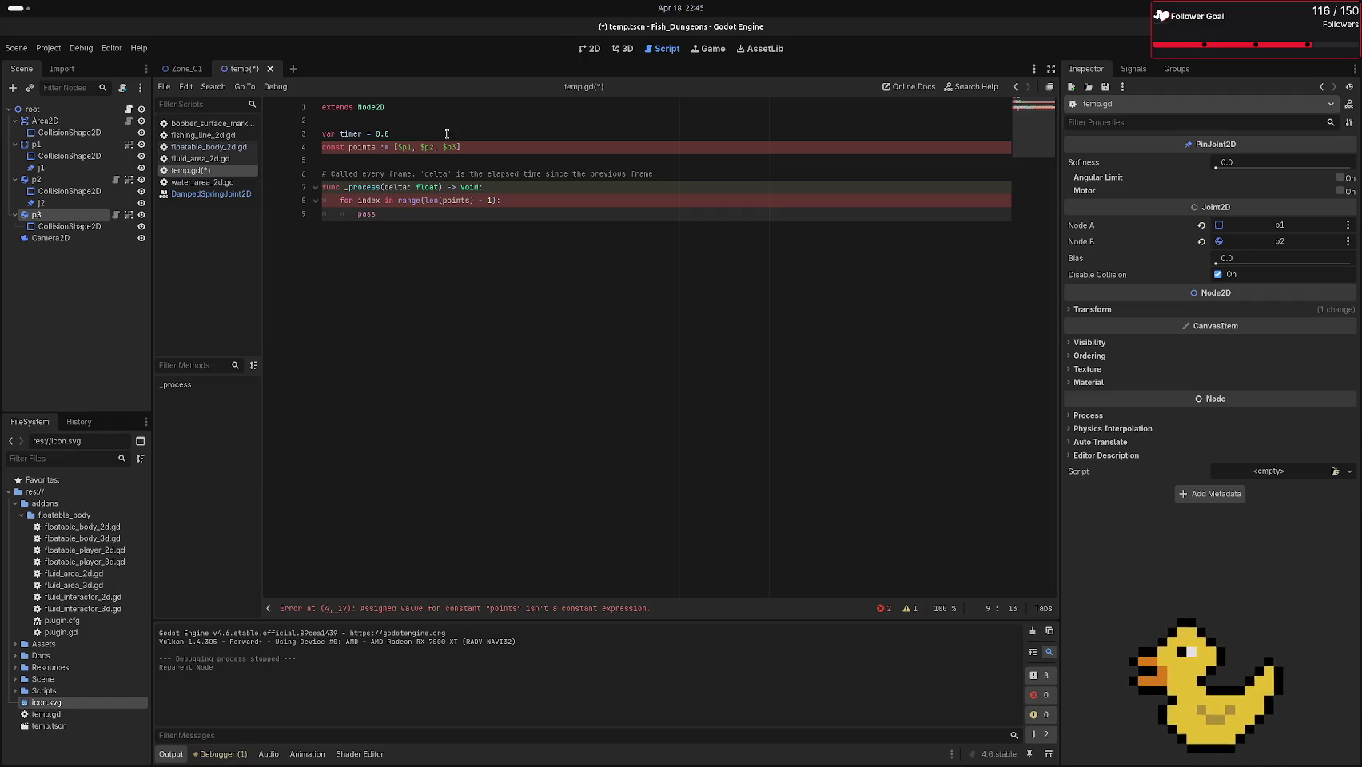
double_click(332, 147)
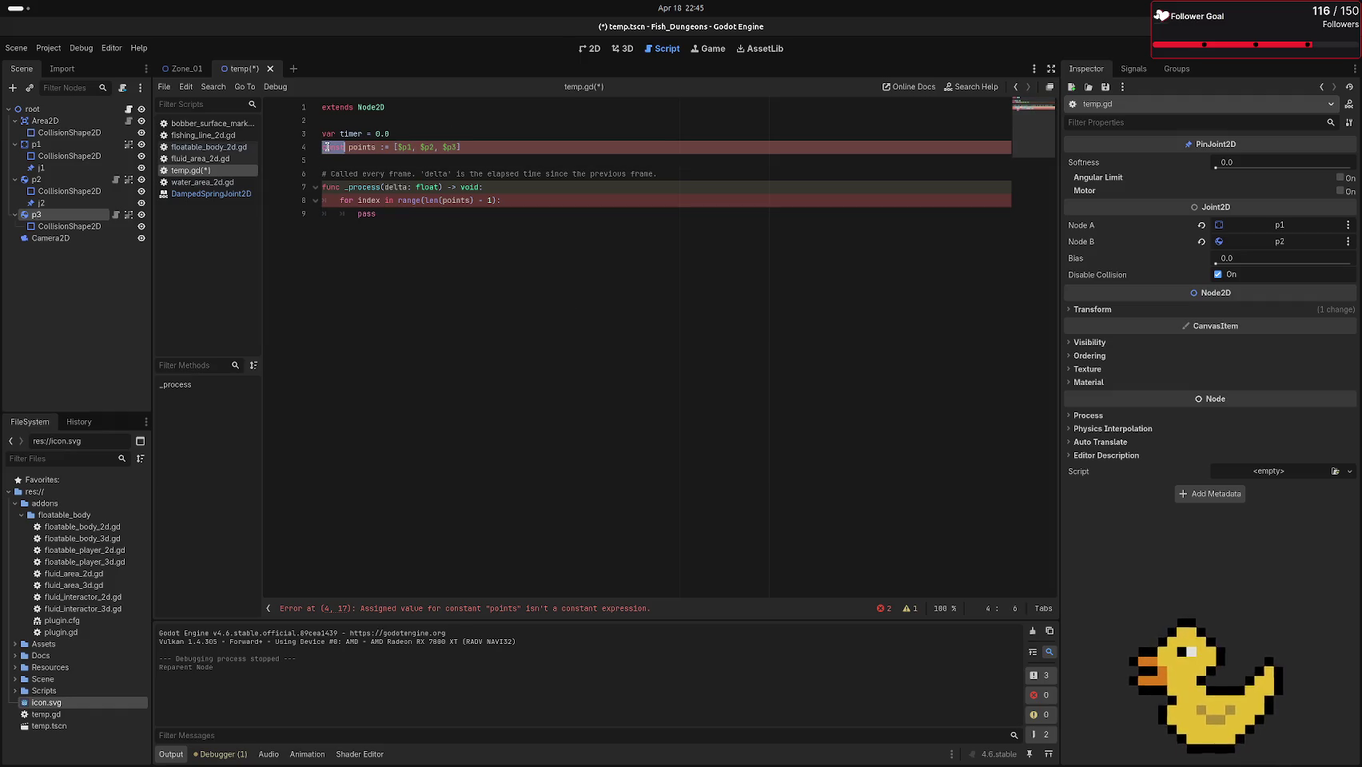
type("var")
Replace pass in the loop body with points[index + 1]
left_click(597, 292)
key("BackSpace")
key("BackSpace")
key("BackSpace")
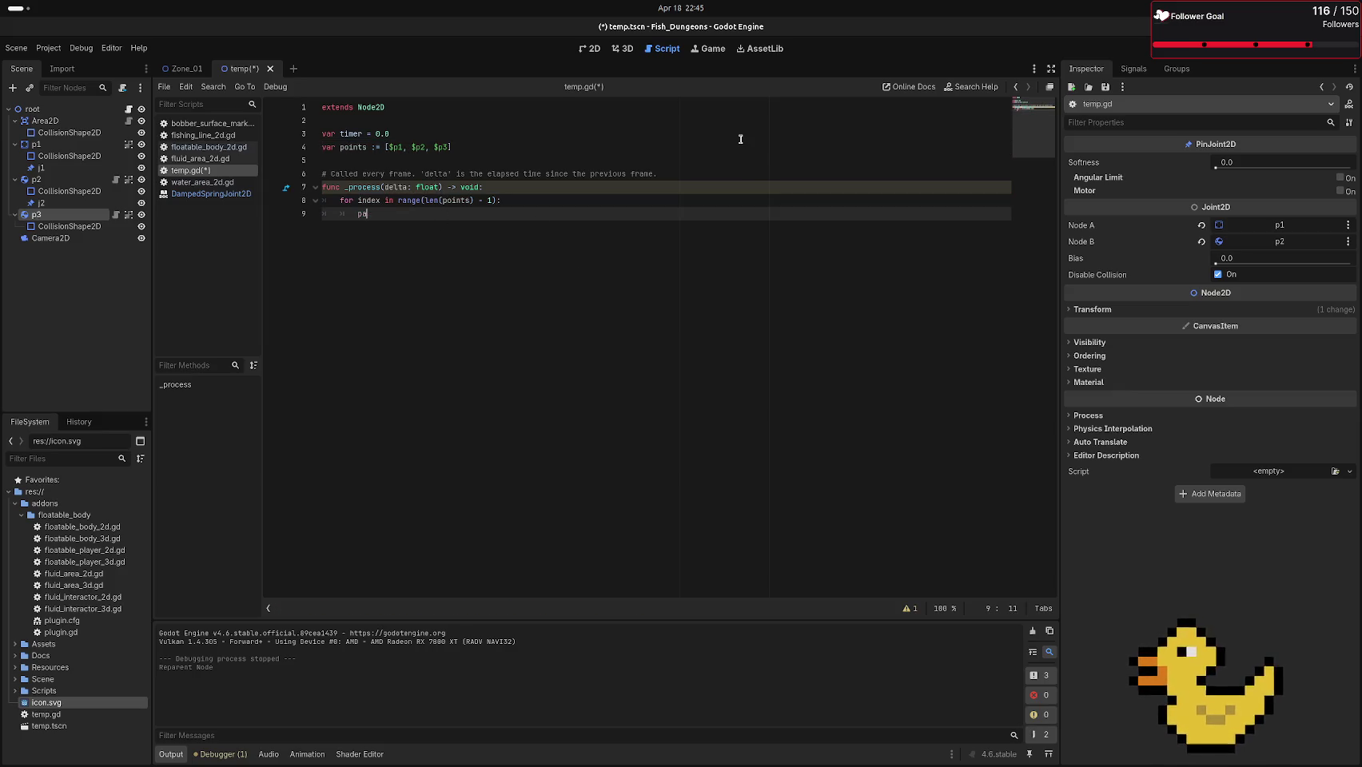
type("points")
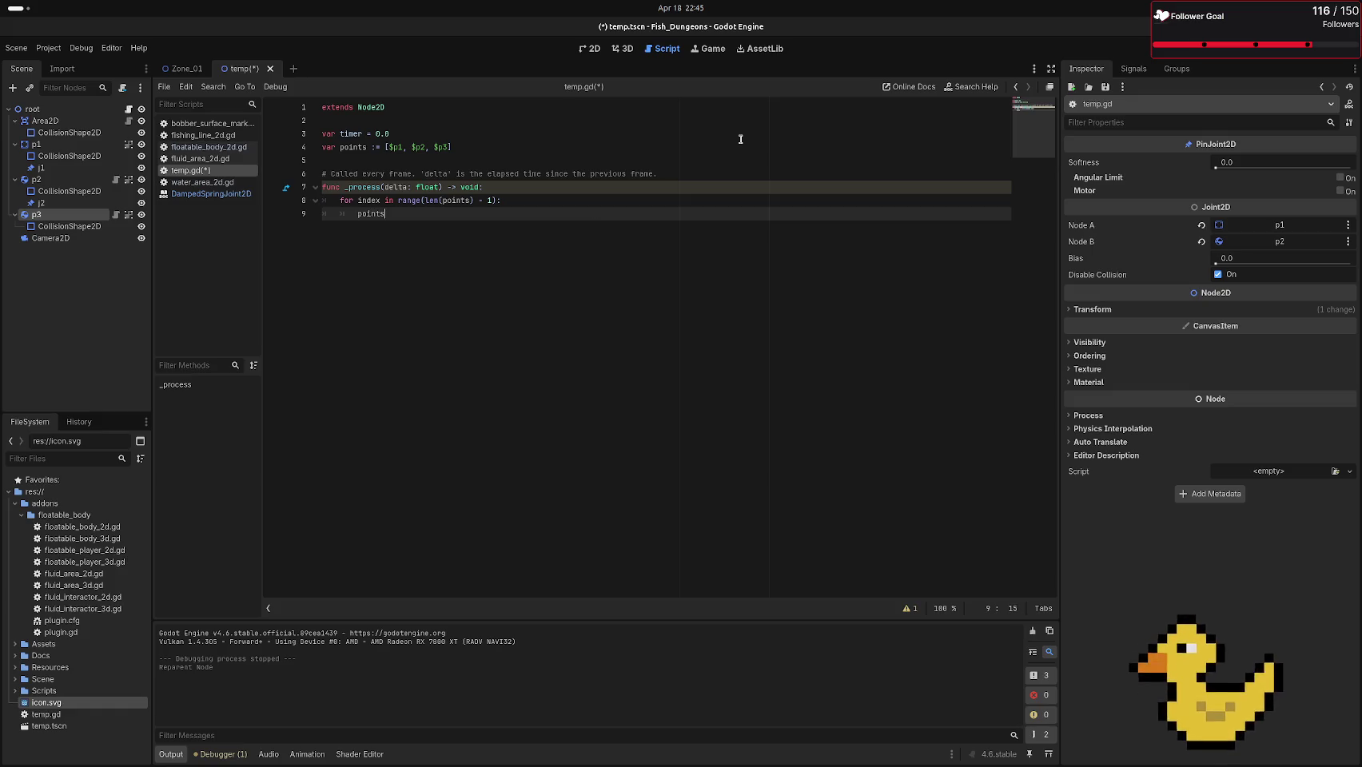
type("[")
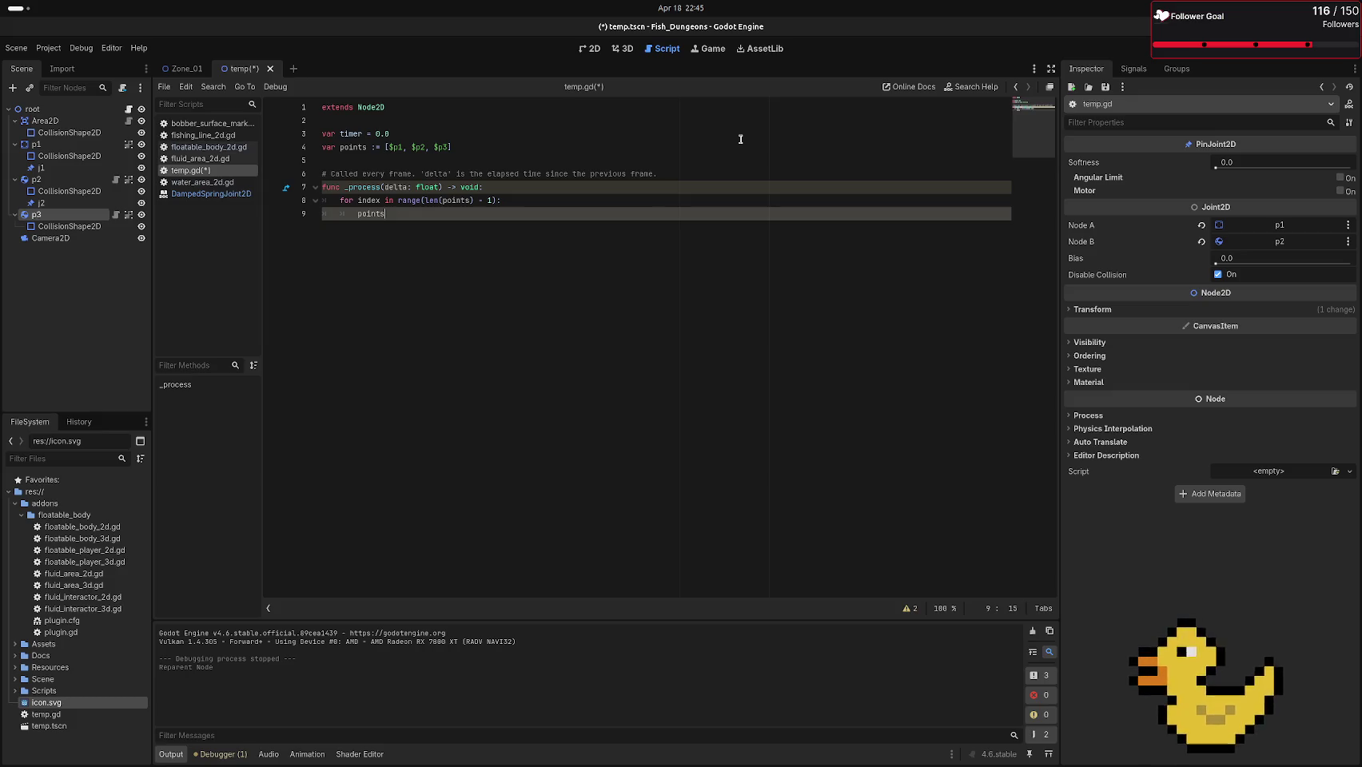
type("index + 1")
left_click_drag(411, 147, 423, 147)
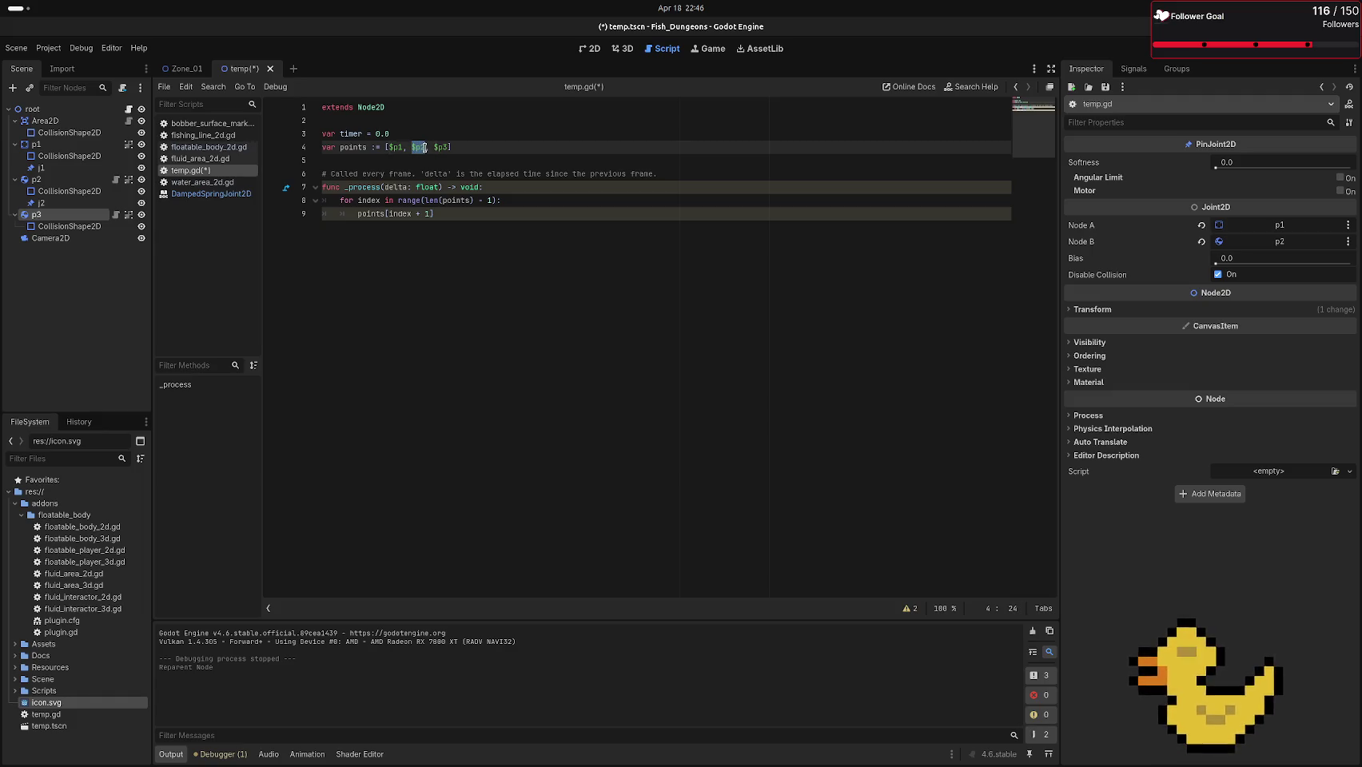
left_click(440, 215)
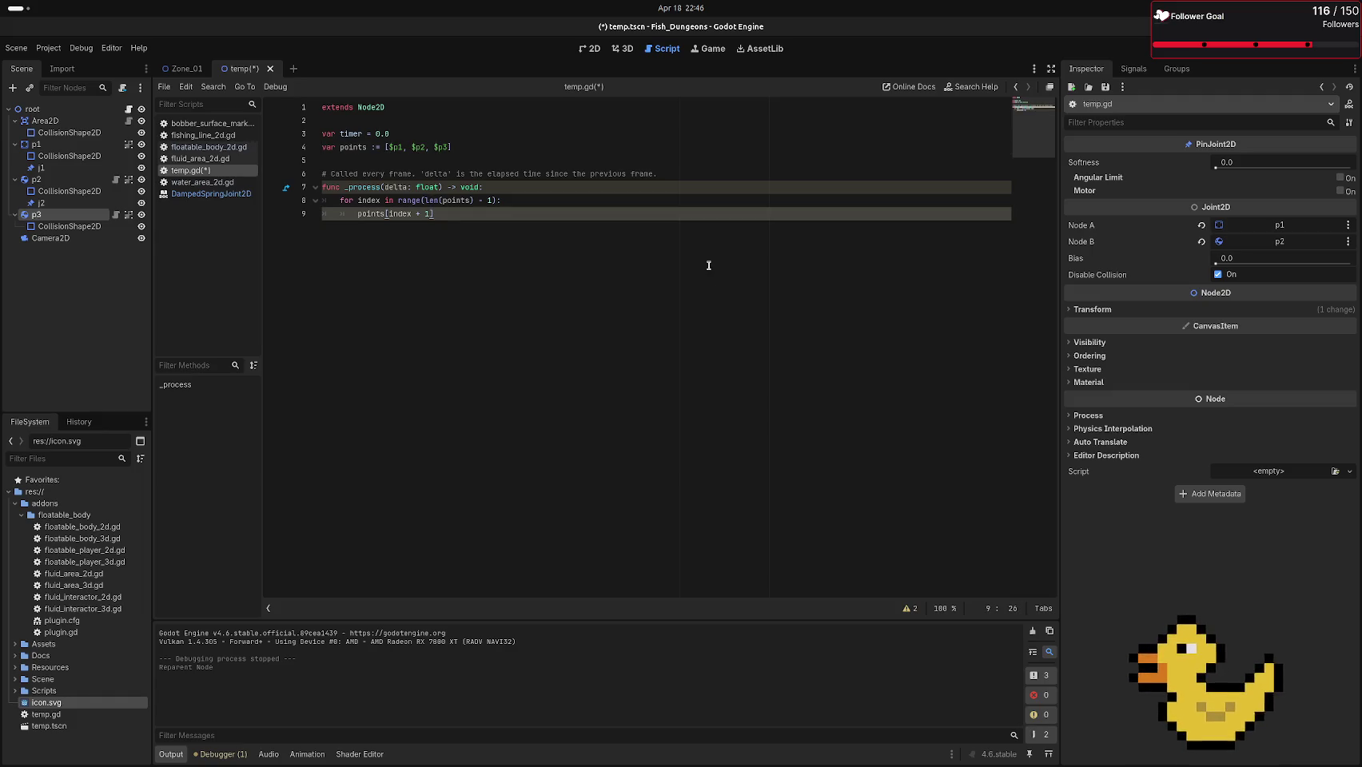
type(">")
key("BackSpace")
type(",")
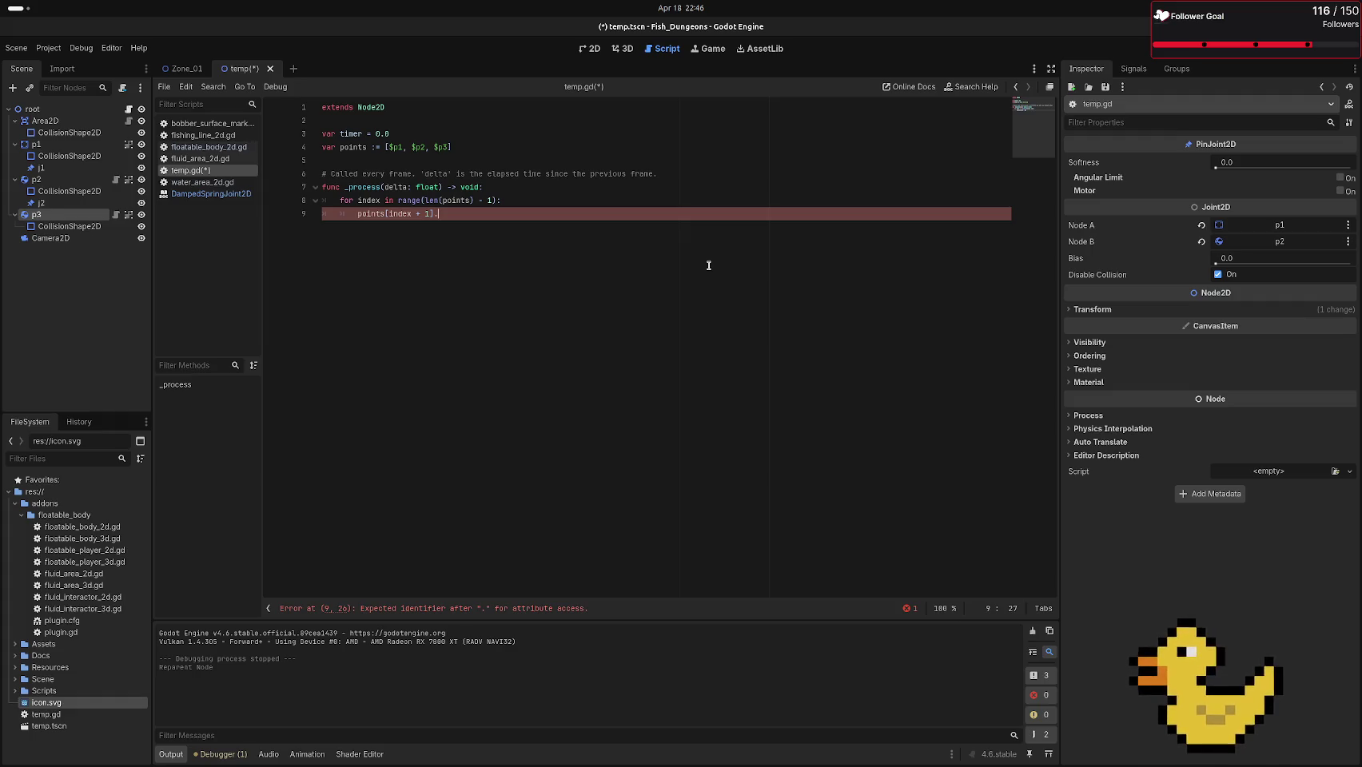
Complete global_position and duplicate the points[index + 1].global_position expression on line 9
type("glo")
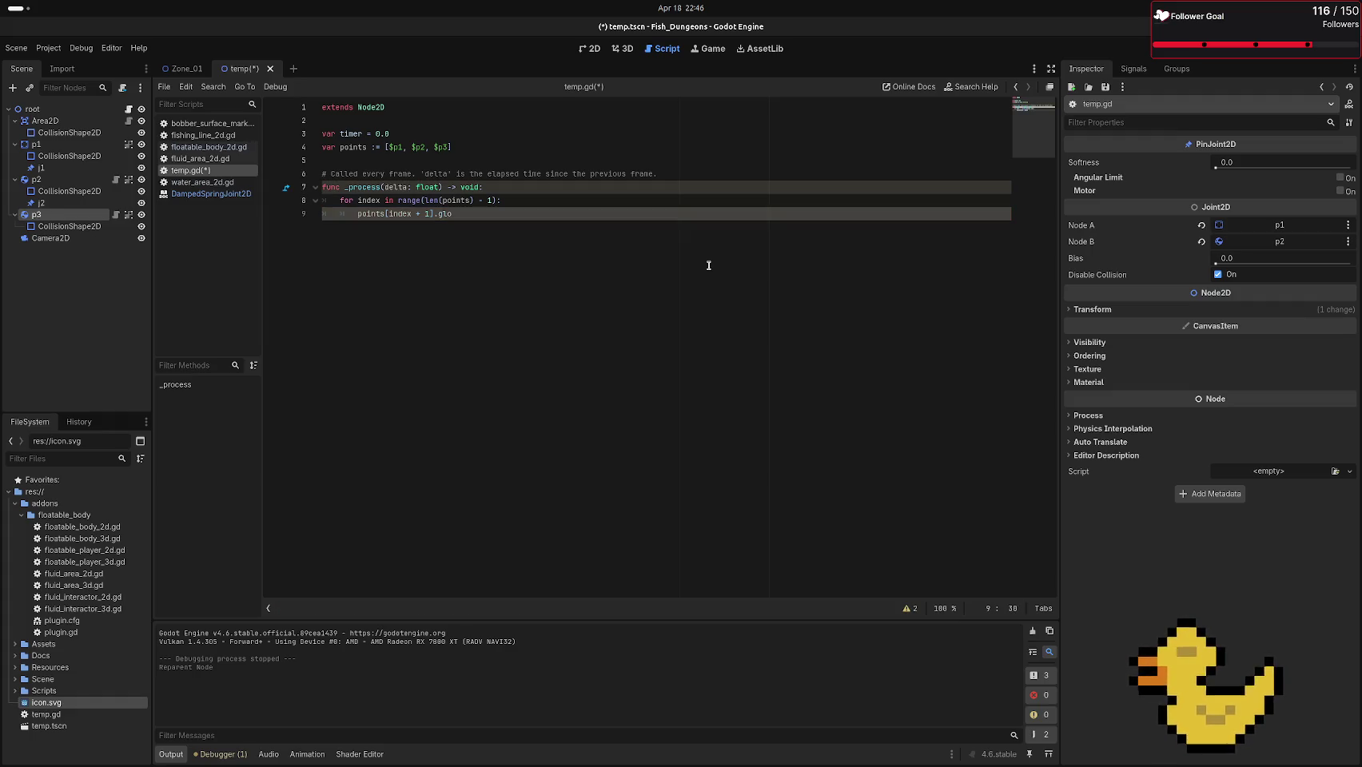
key("BackSpace")
key("BackSpace")
key("BackSpace")
type("global_p")
type("osition")
left_click_drag(513, 214, 357, 211)
key("ctrl")
key("ctrl+c")
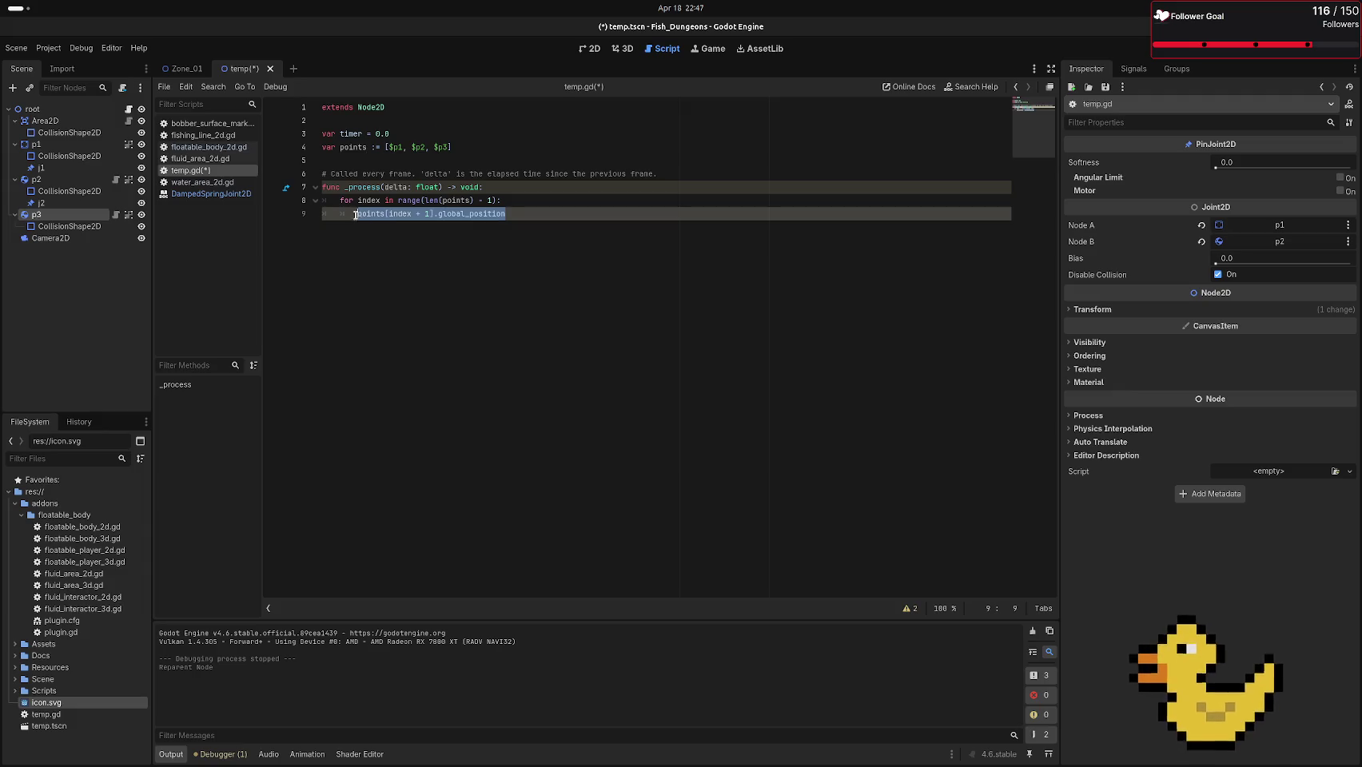
left_click(486, 303)
key("ctrl+v")
Turn the copies into (points[index].global_position - points[index + 1].global_position)
left_click(428, 214)
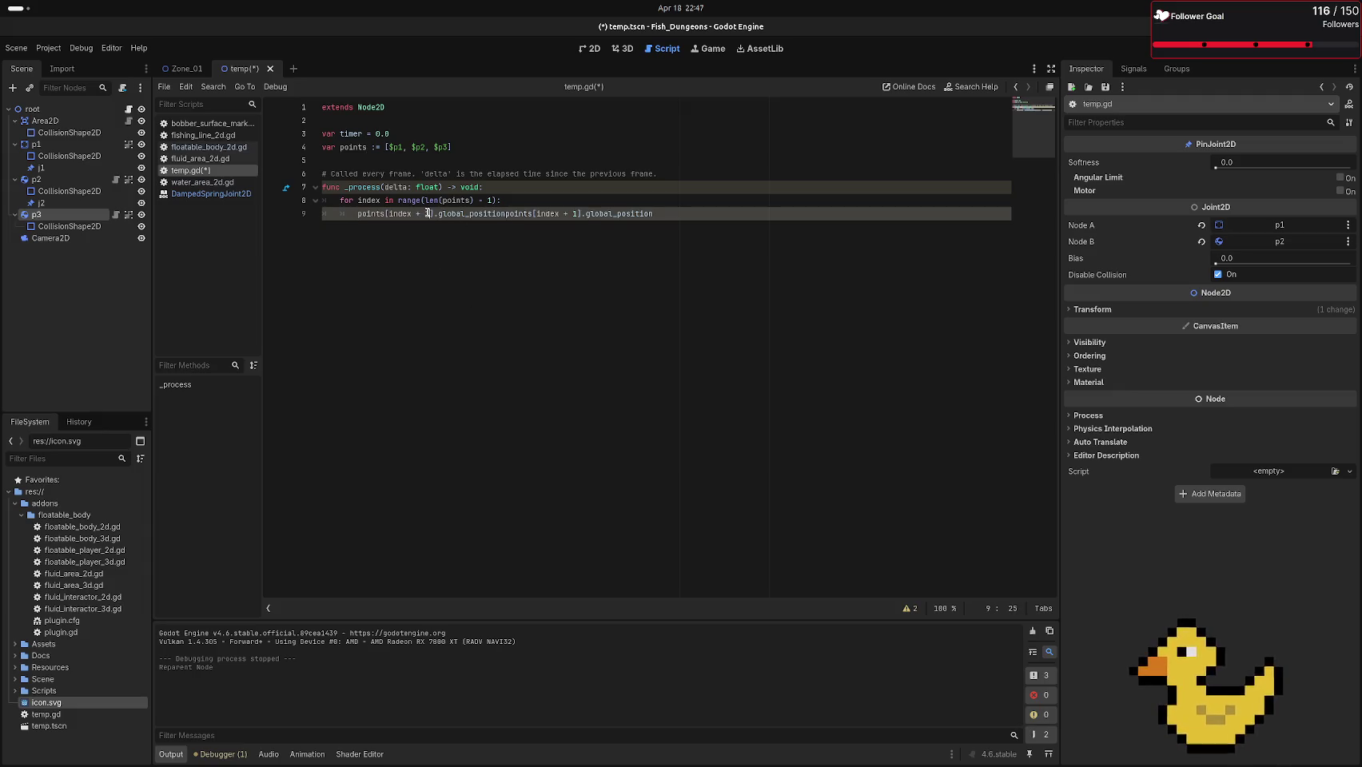
key("BackSpace")
key("BackSpace")
key("BackSpace")
key("Right")
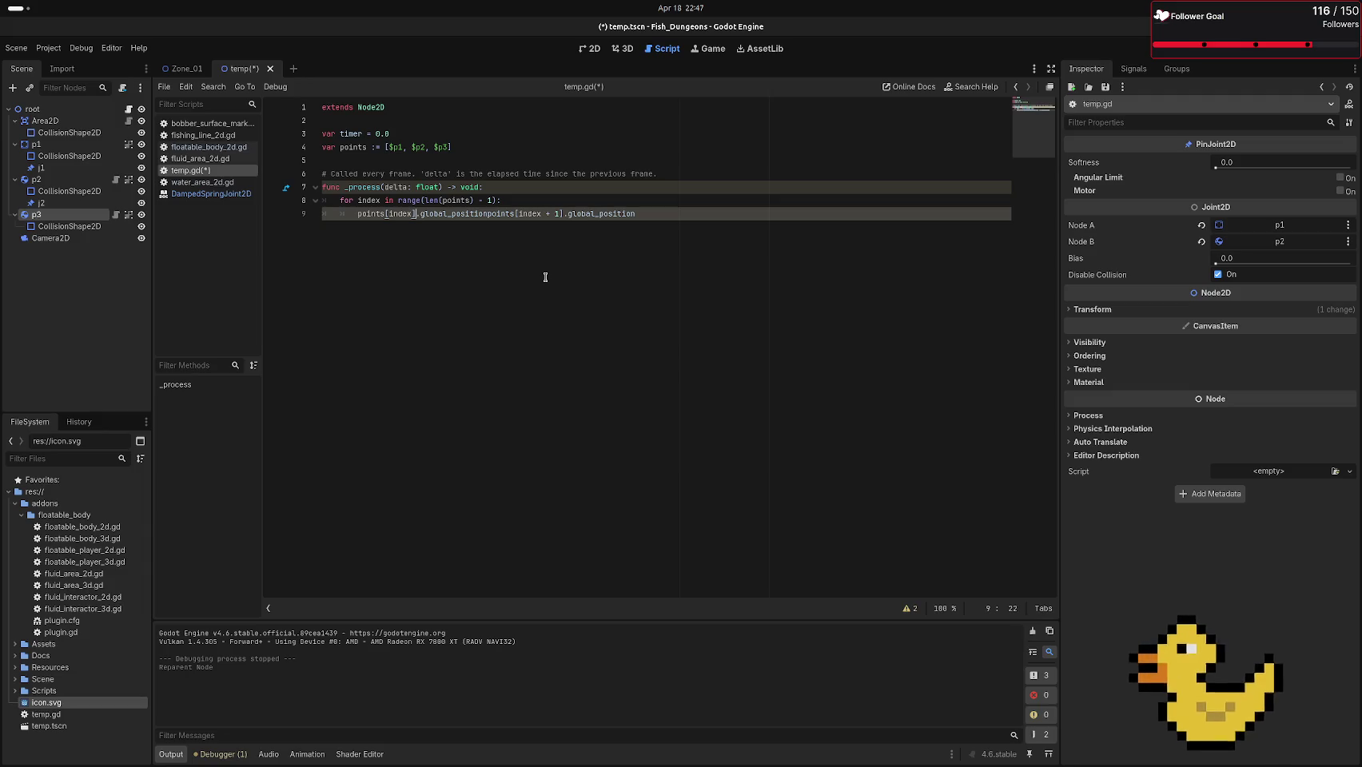
key("Left")
type("-")
left_click_drag(697, 213, 356, 213)
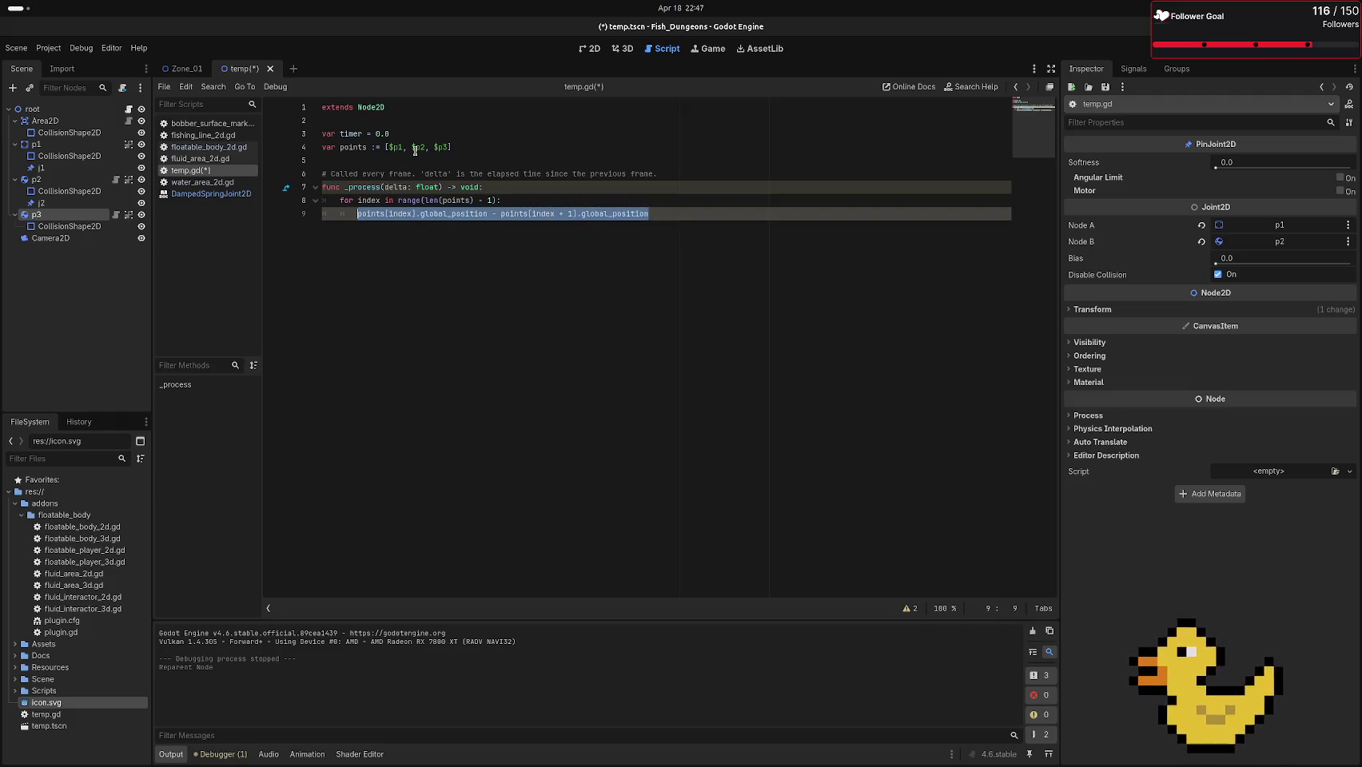
left_click(689, 213)
type("+")
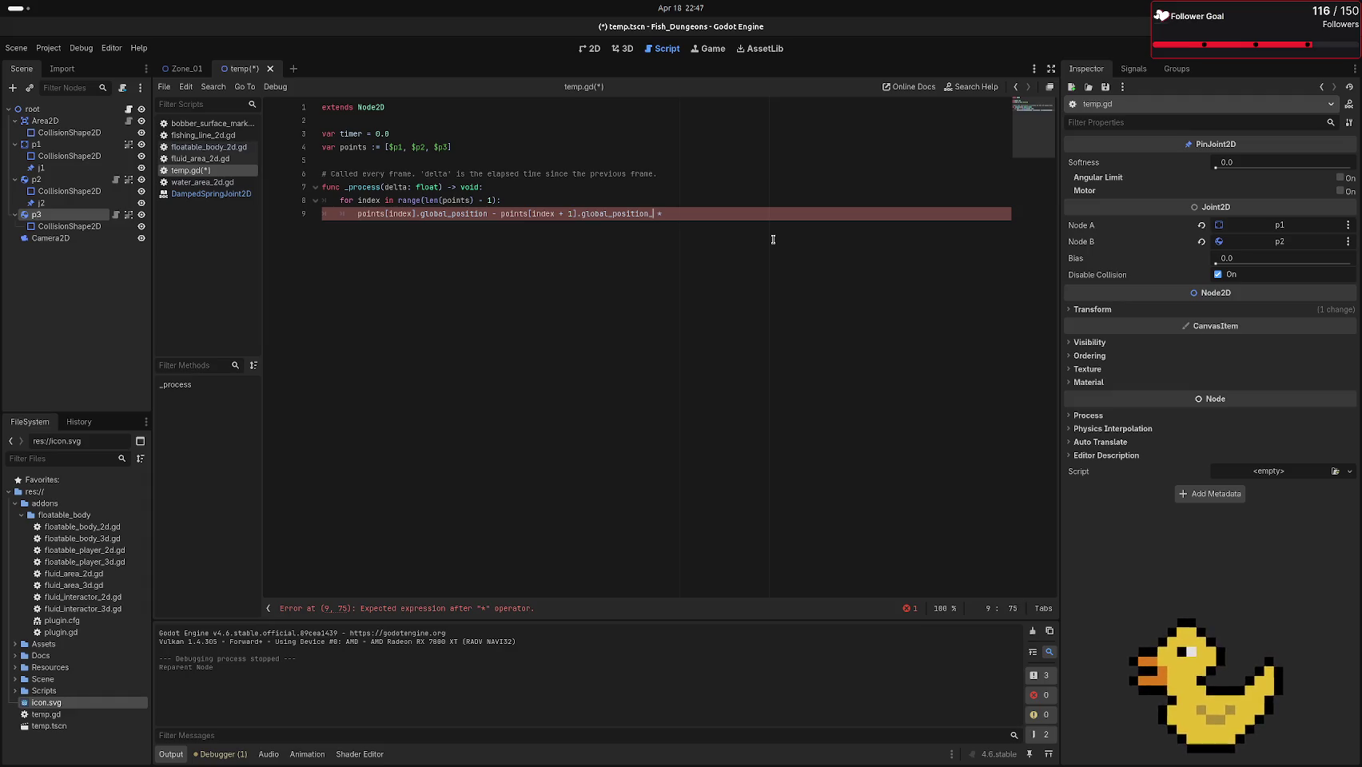
type(")")
key("Left")
key("Left")
key("Left")
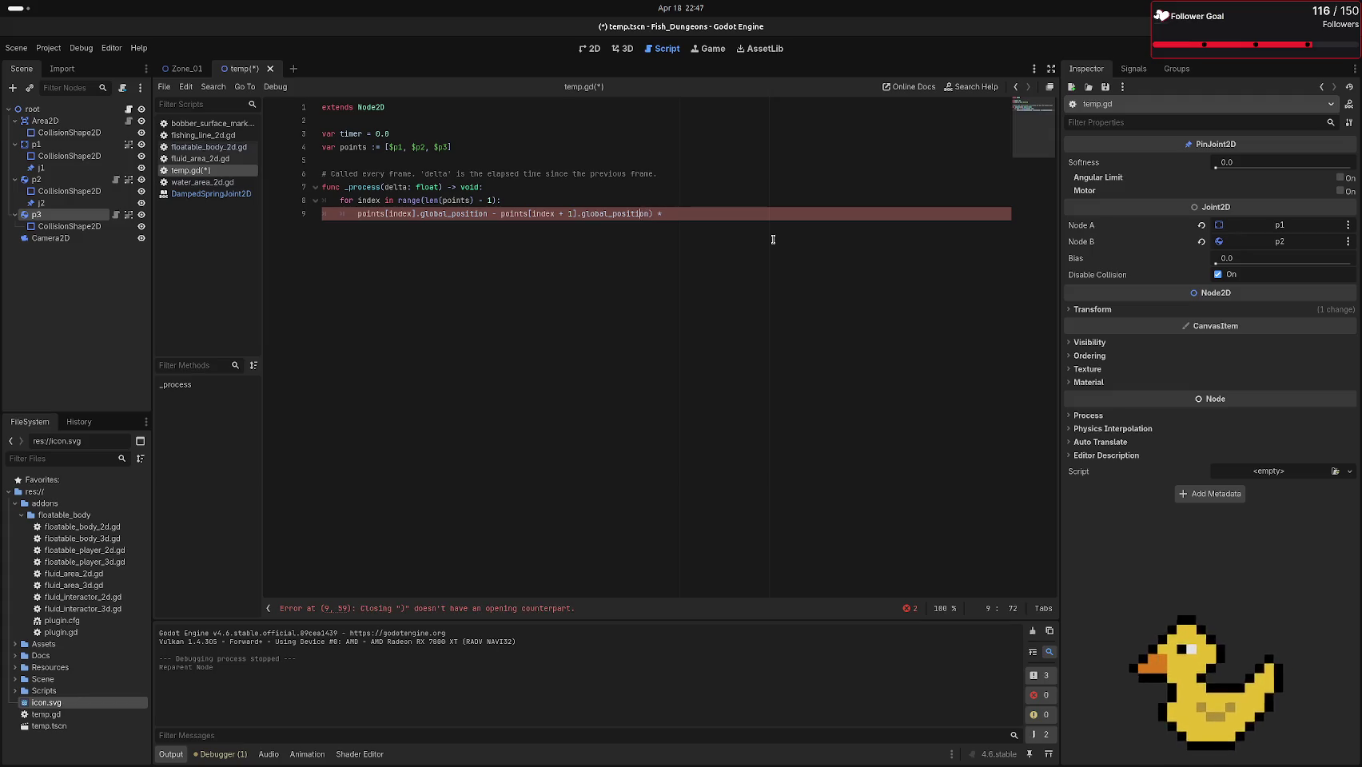
key("Left")
type("(")
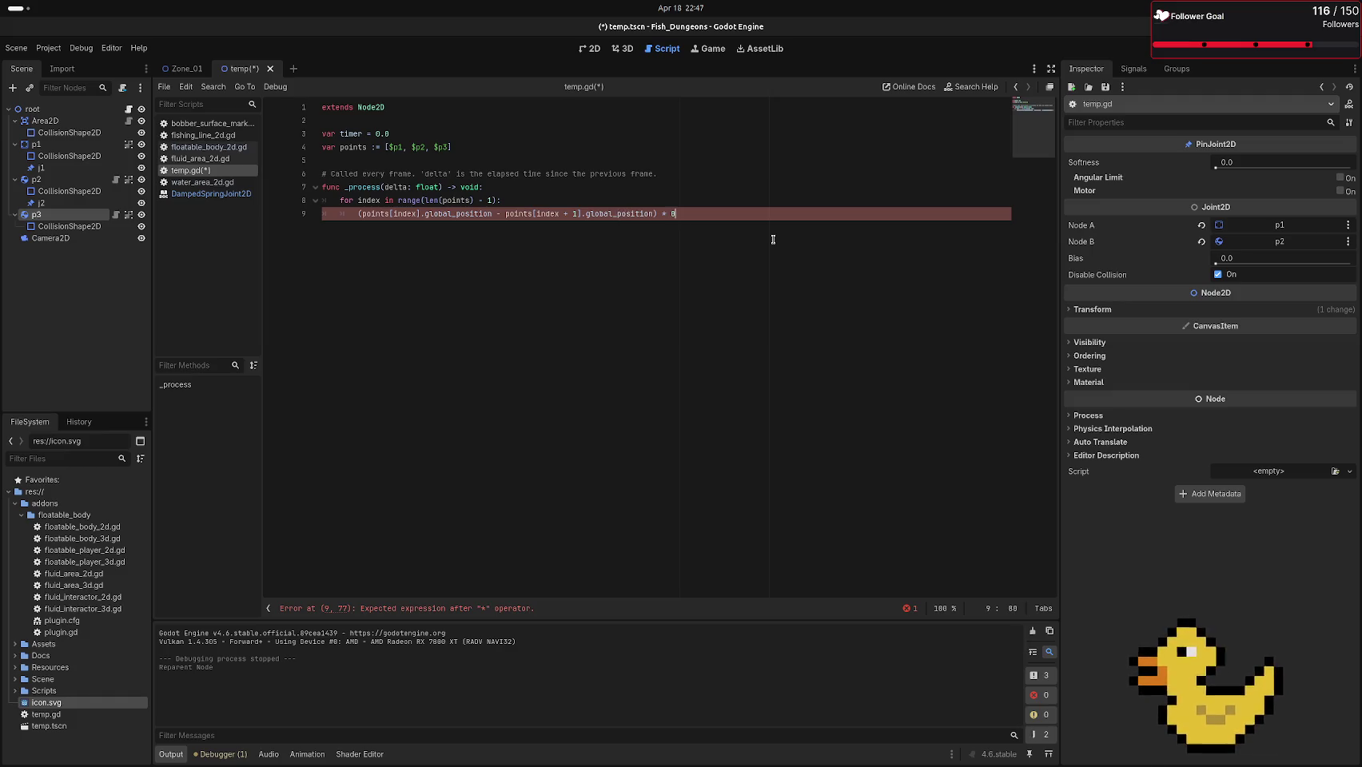
type(".9 *")
key("BackSpace")
key("BackSpace")
key("BackSpace")
key("BackSpace")
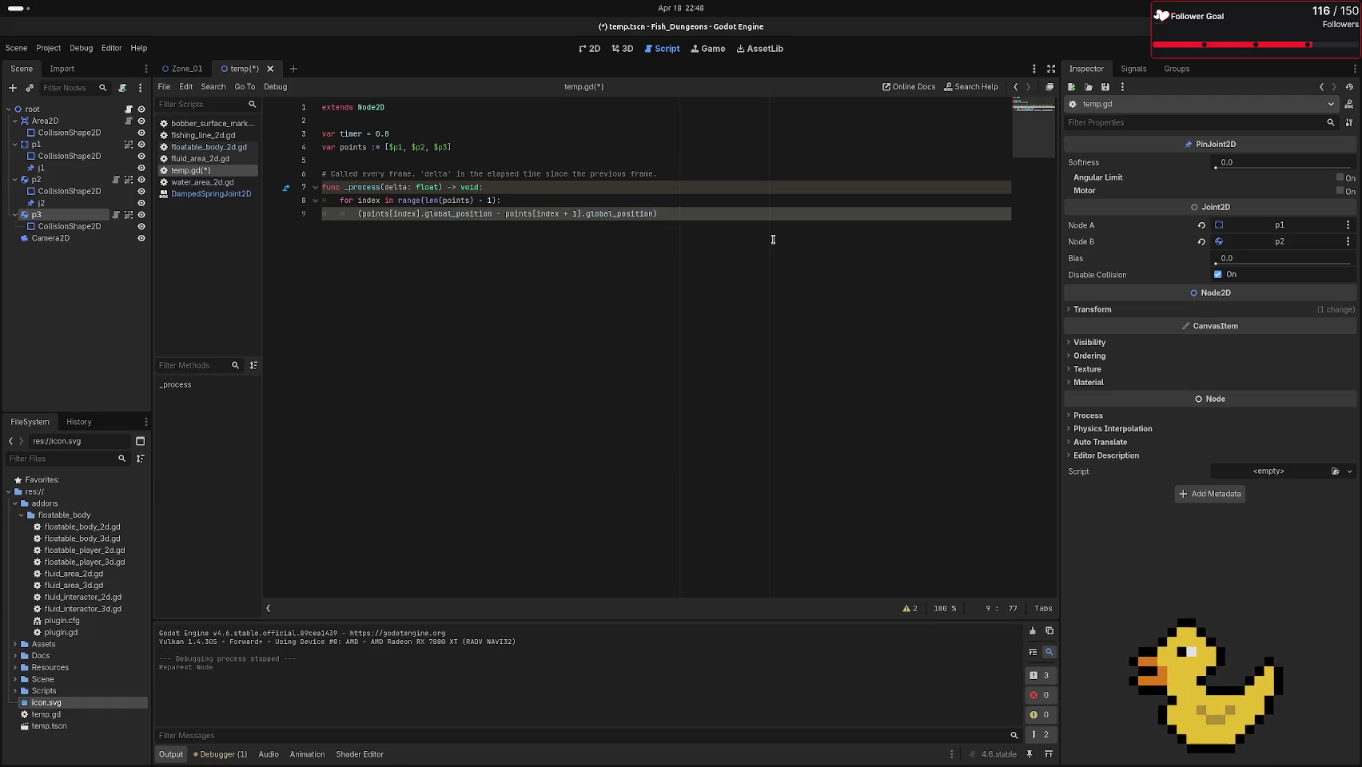
Make line 9 assign points[index + 1].global_position from points[index].global_position plus the 0.99-scaled offset
type(".9")
type("9")
key("Left")
key("Left")
key("Left")
type("points")
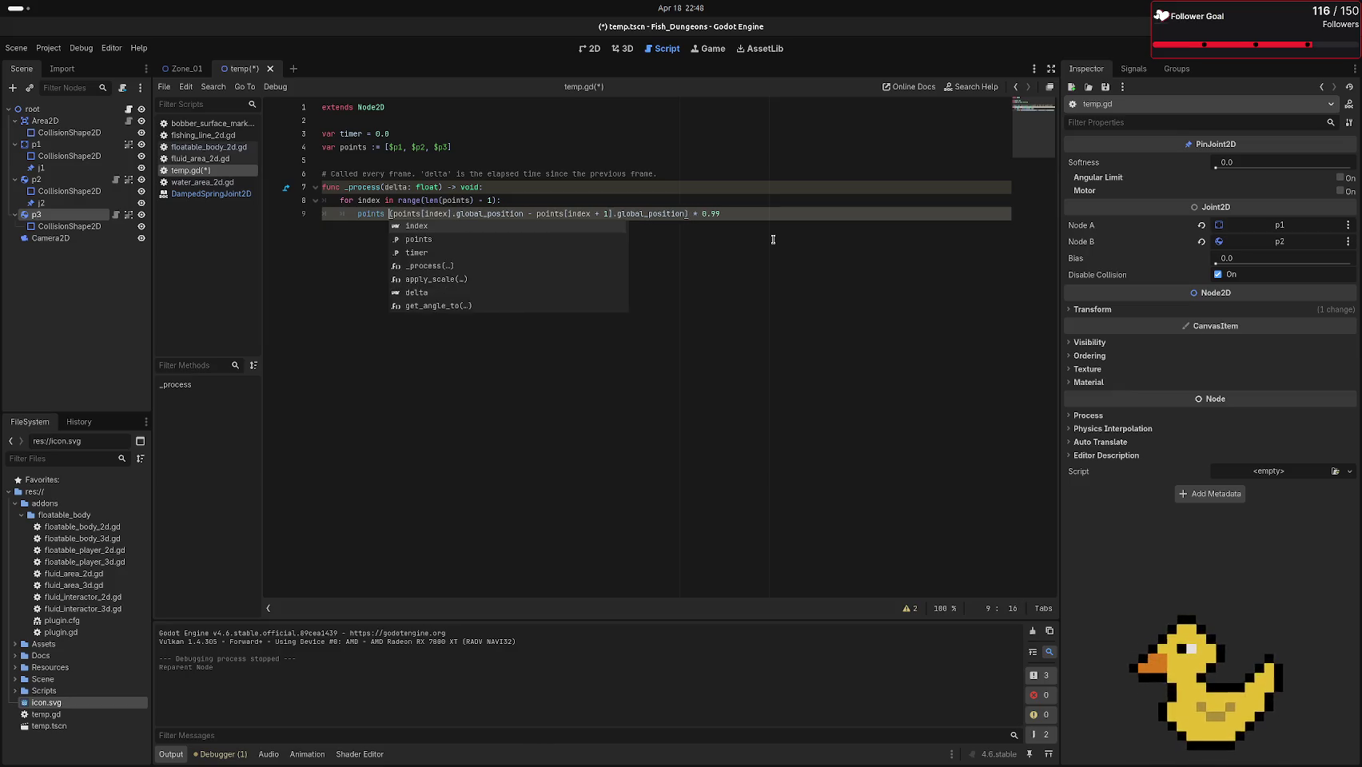
key("BackSpace")
type("[index + 1]")
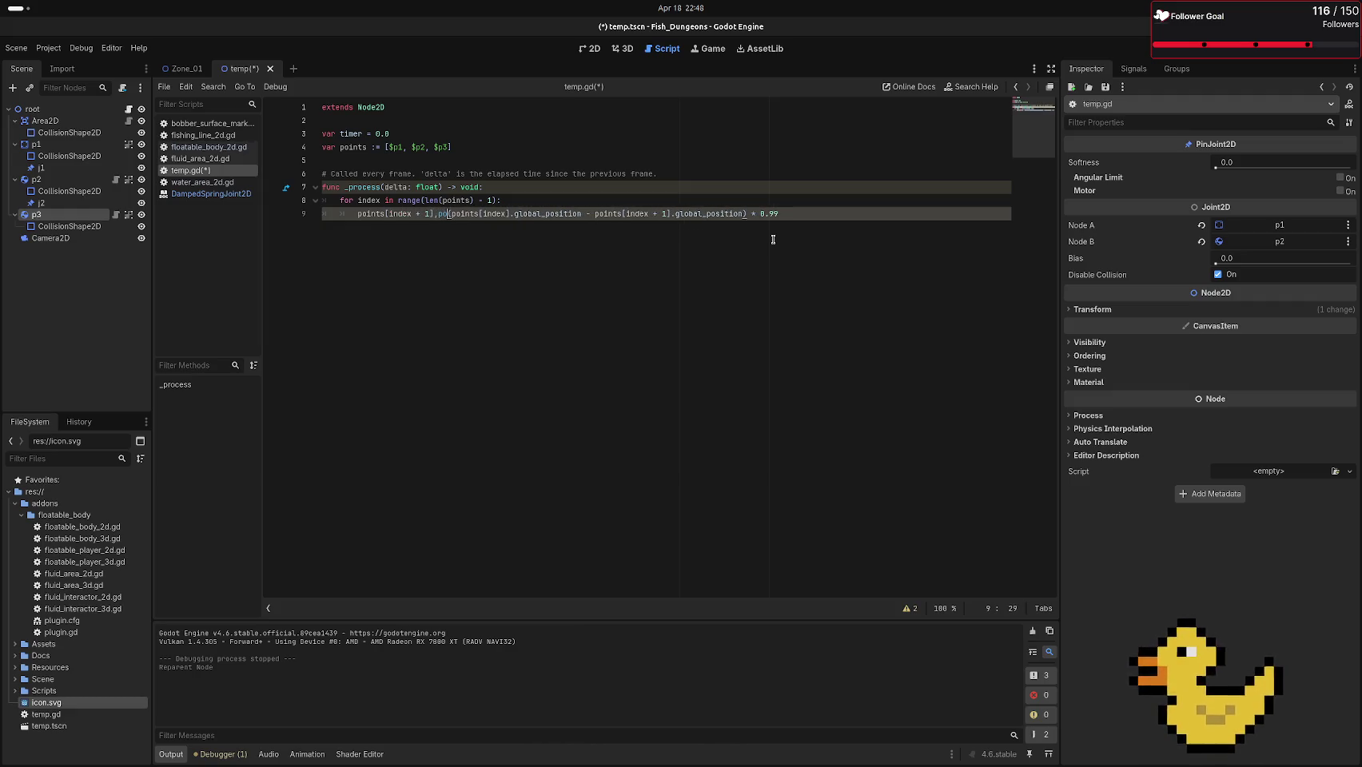
type("gloc")
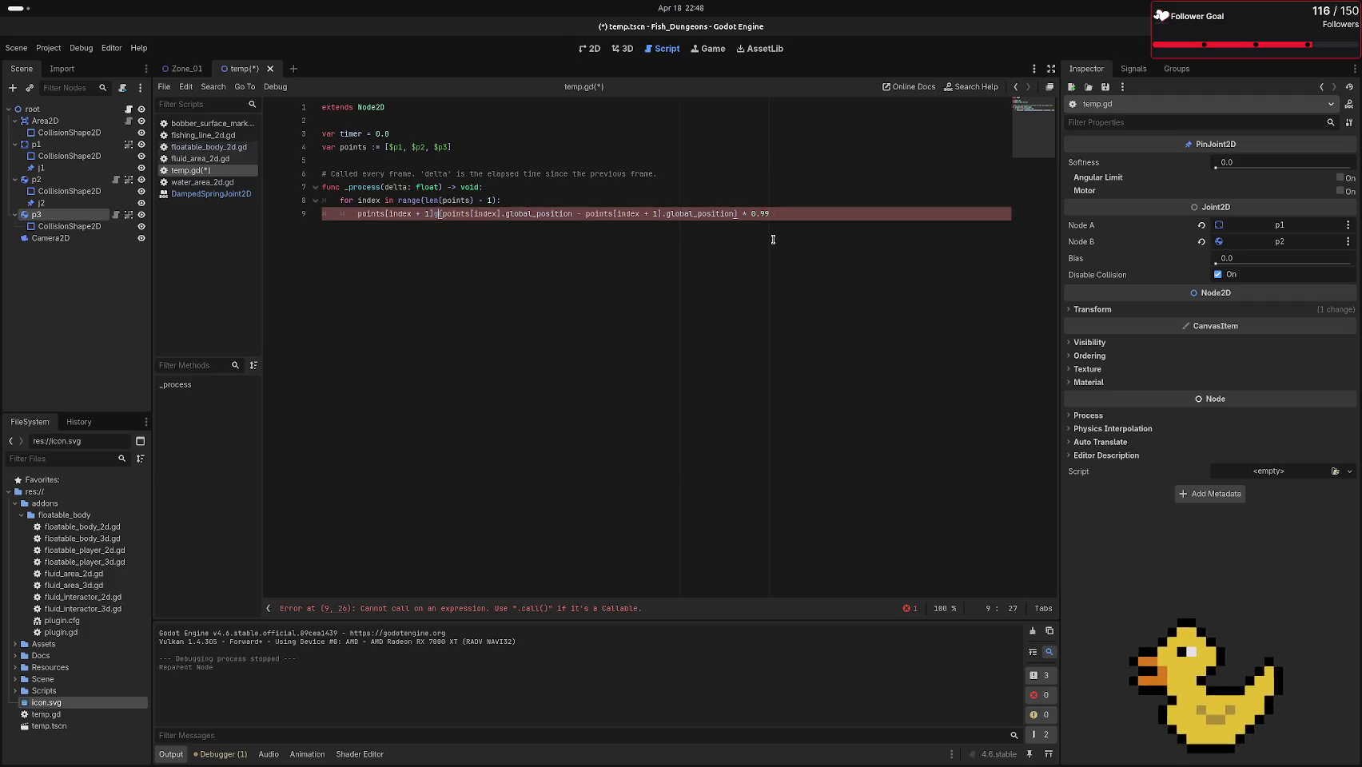
type("al")
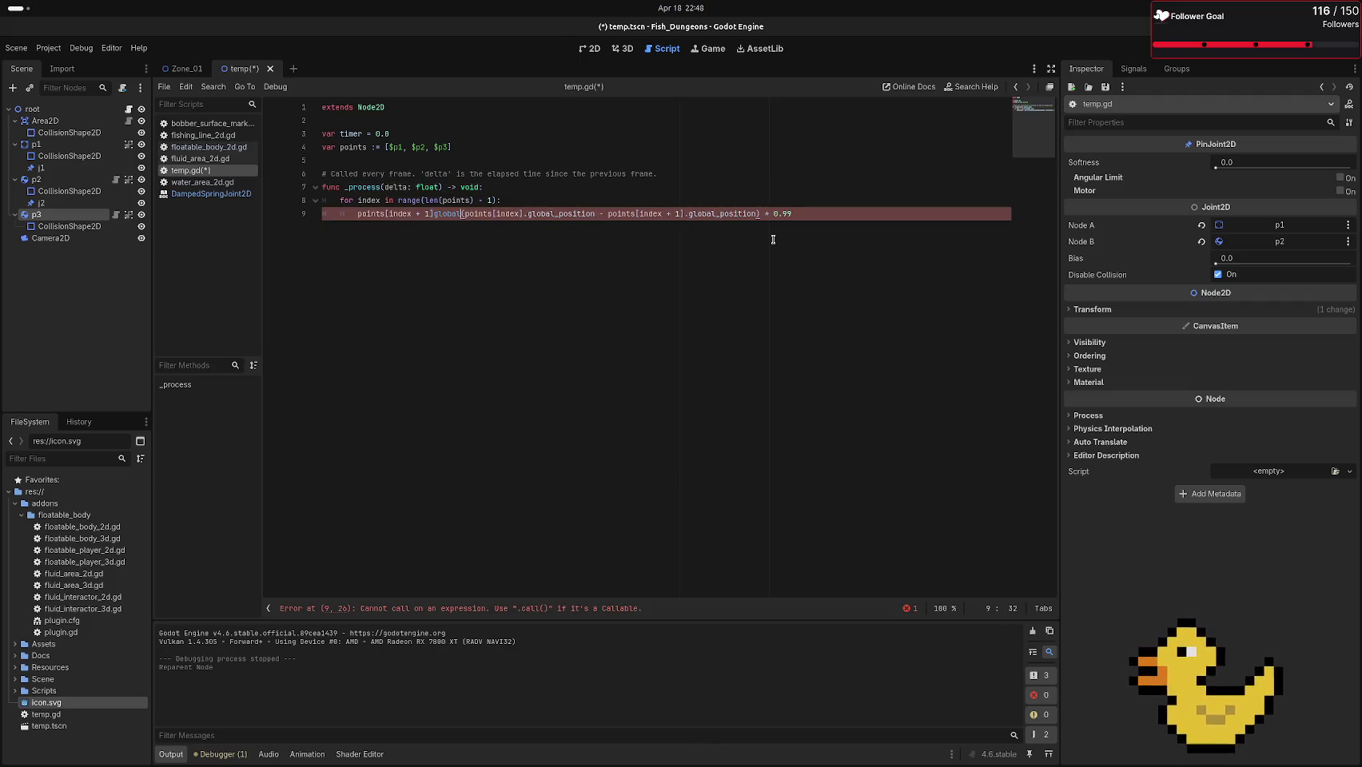
type("_position")
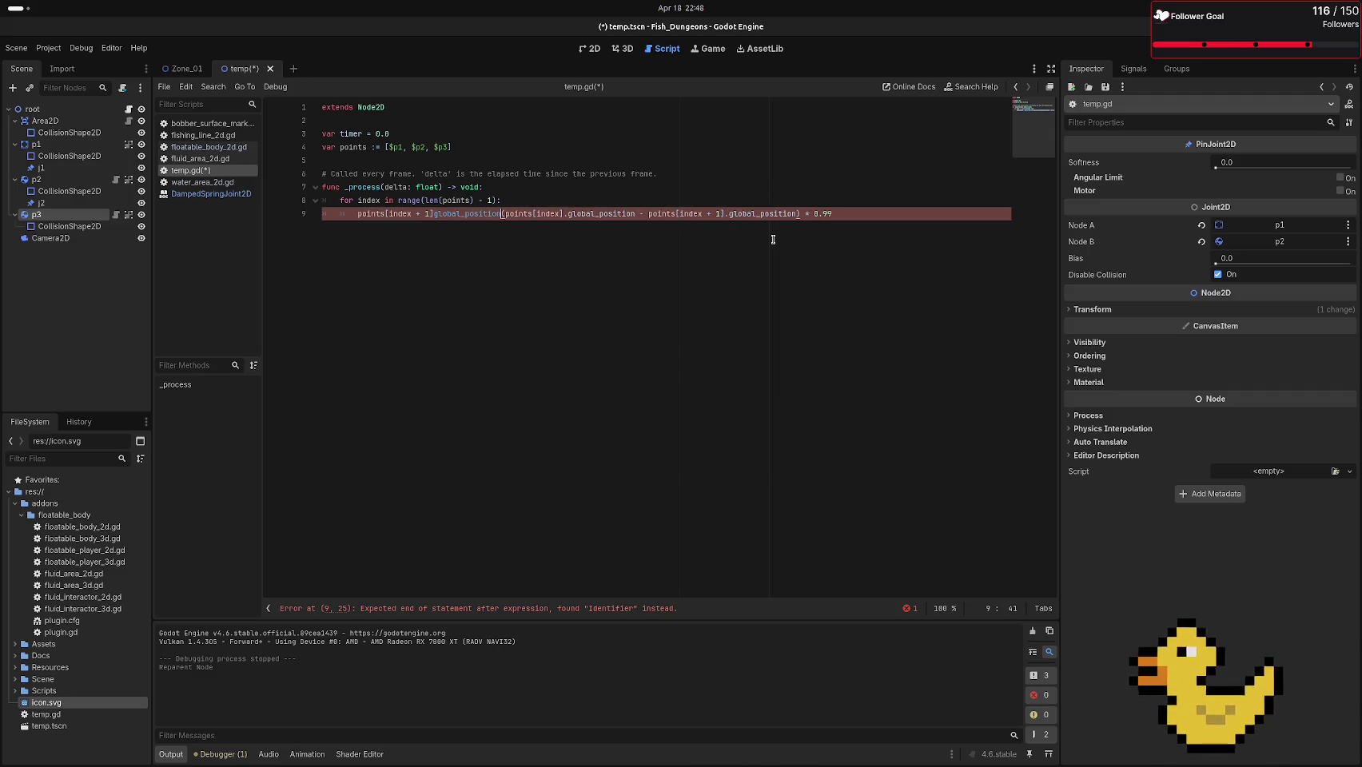
type(" = ")
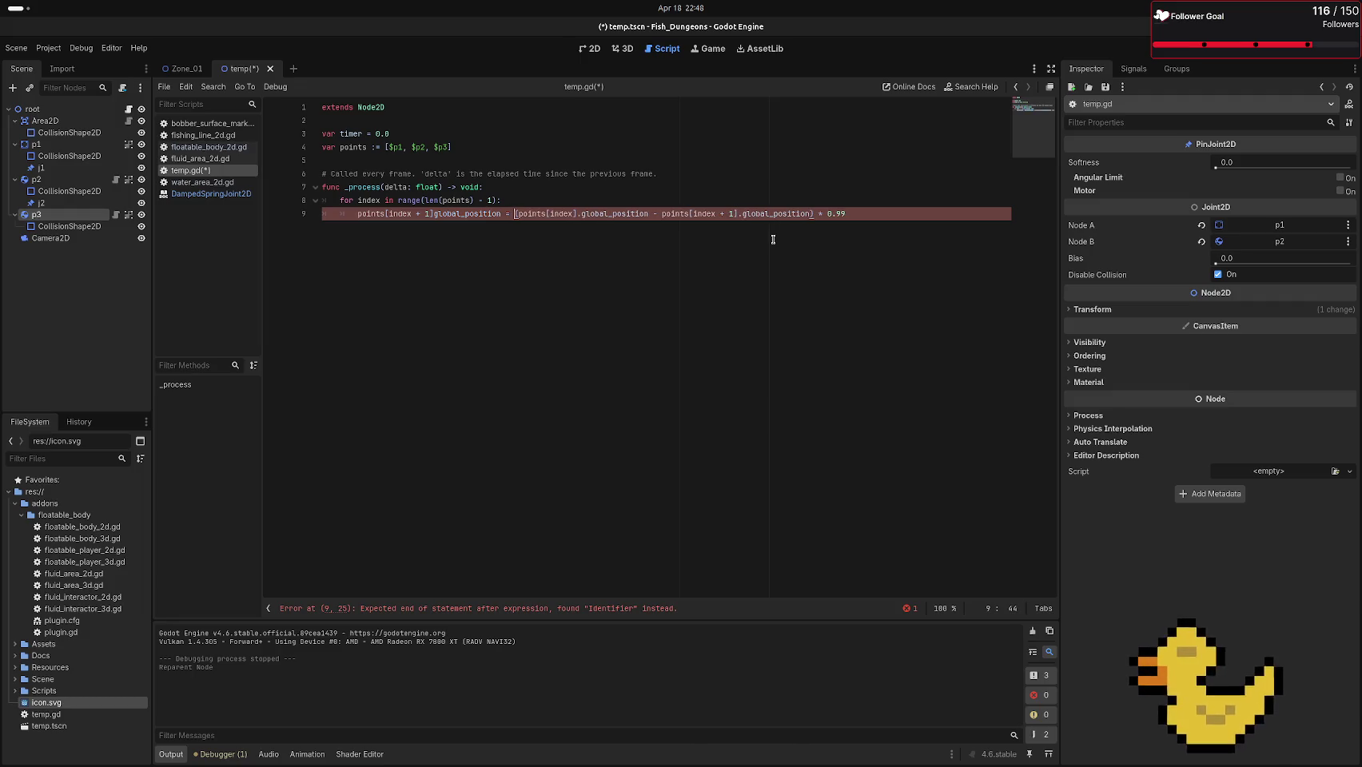
type("poi")
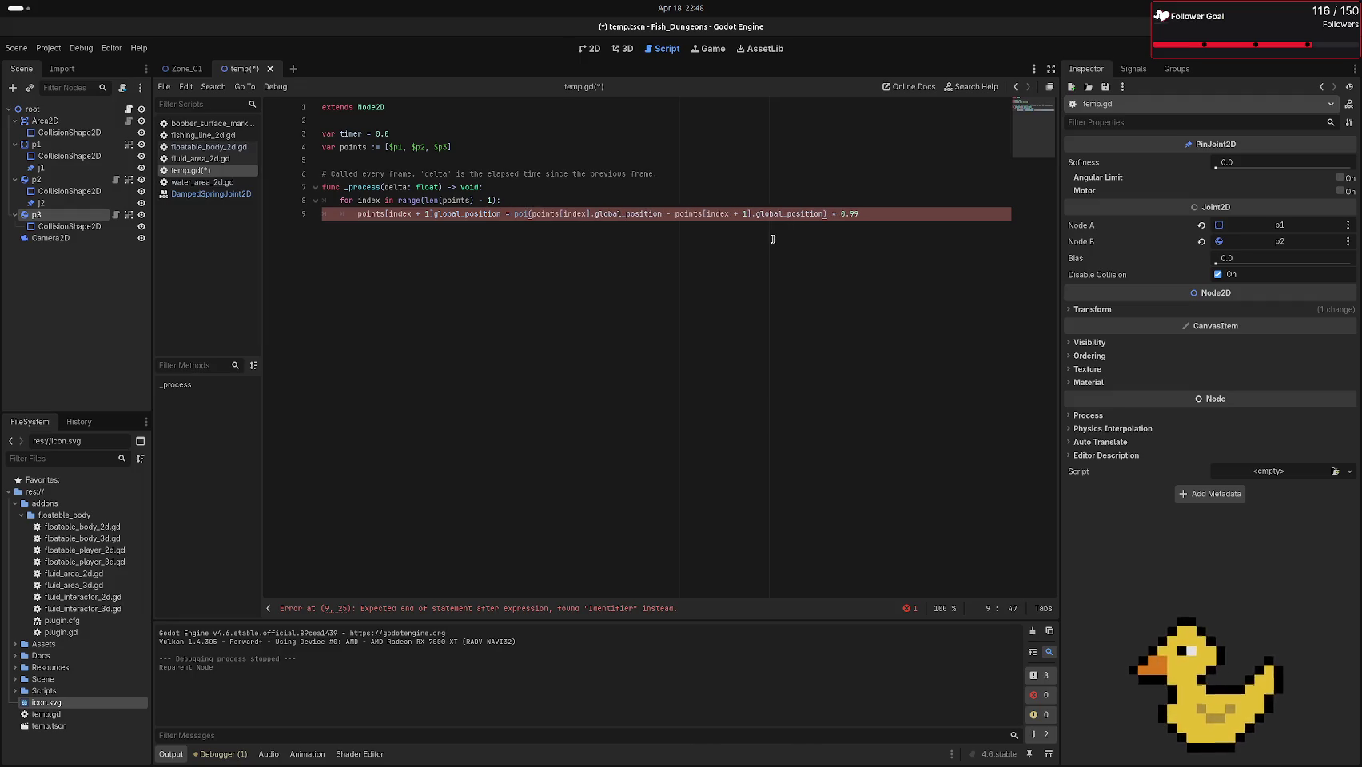
type("nts[index]")
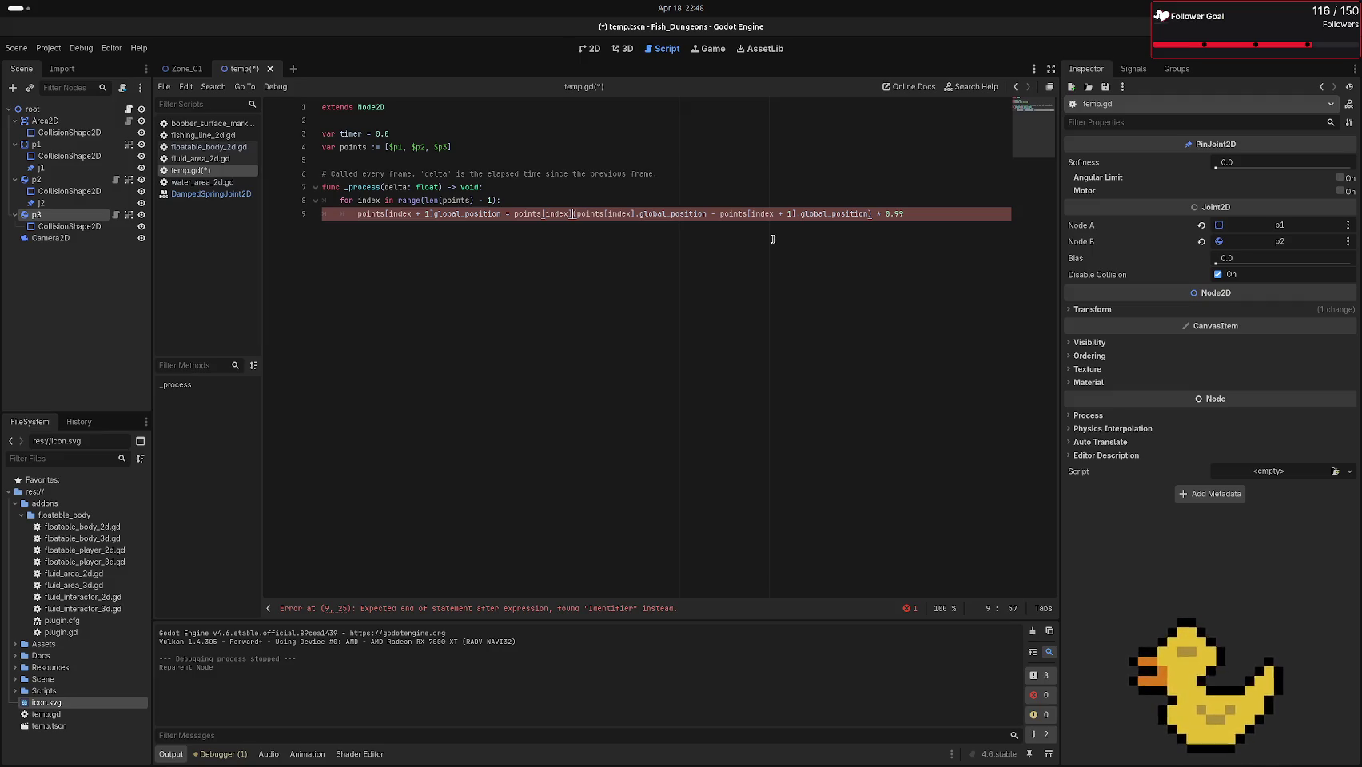
type(".gl")
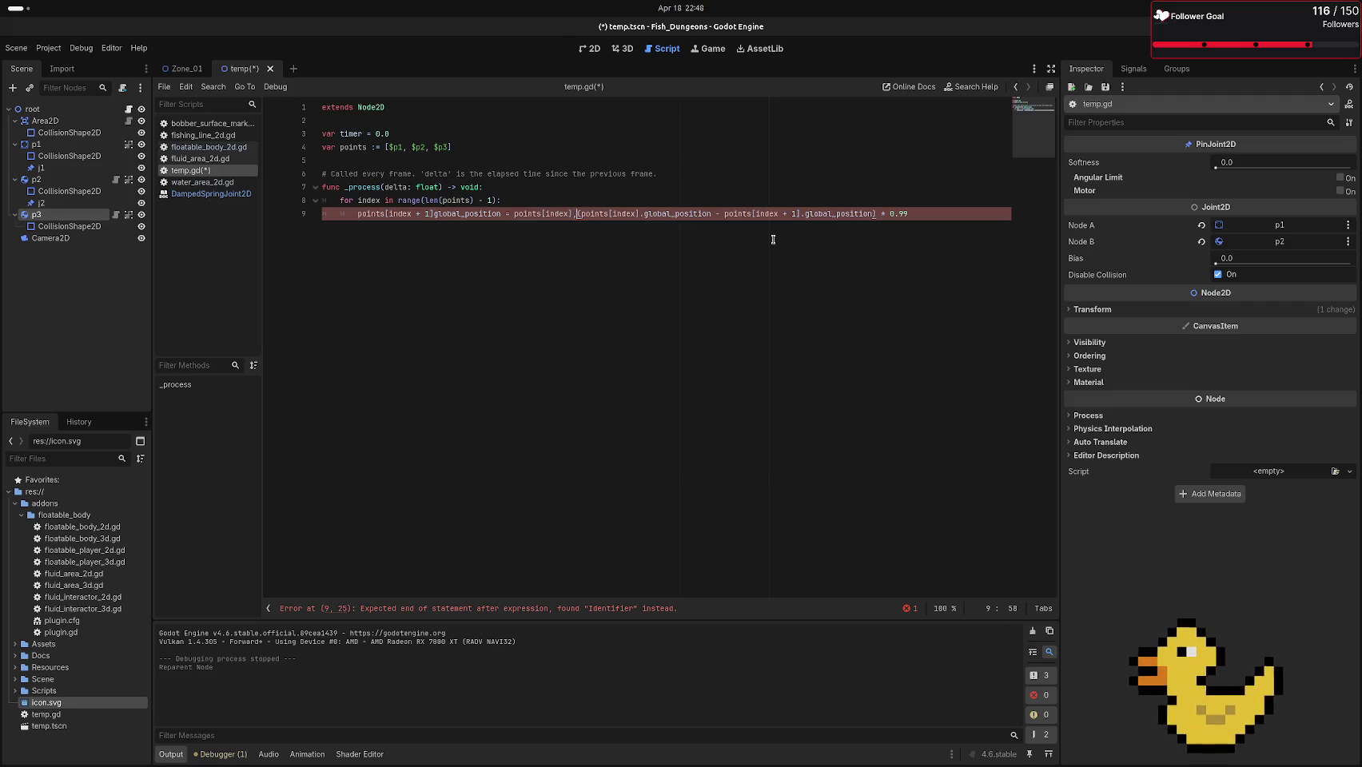
type("obal")
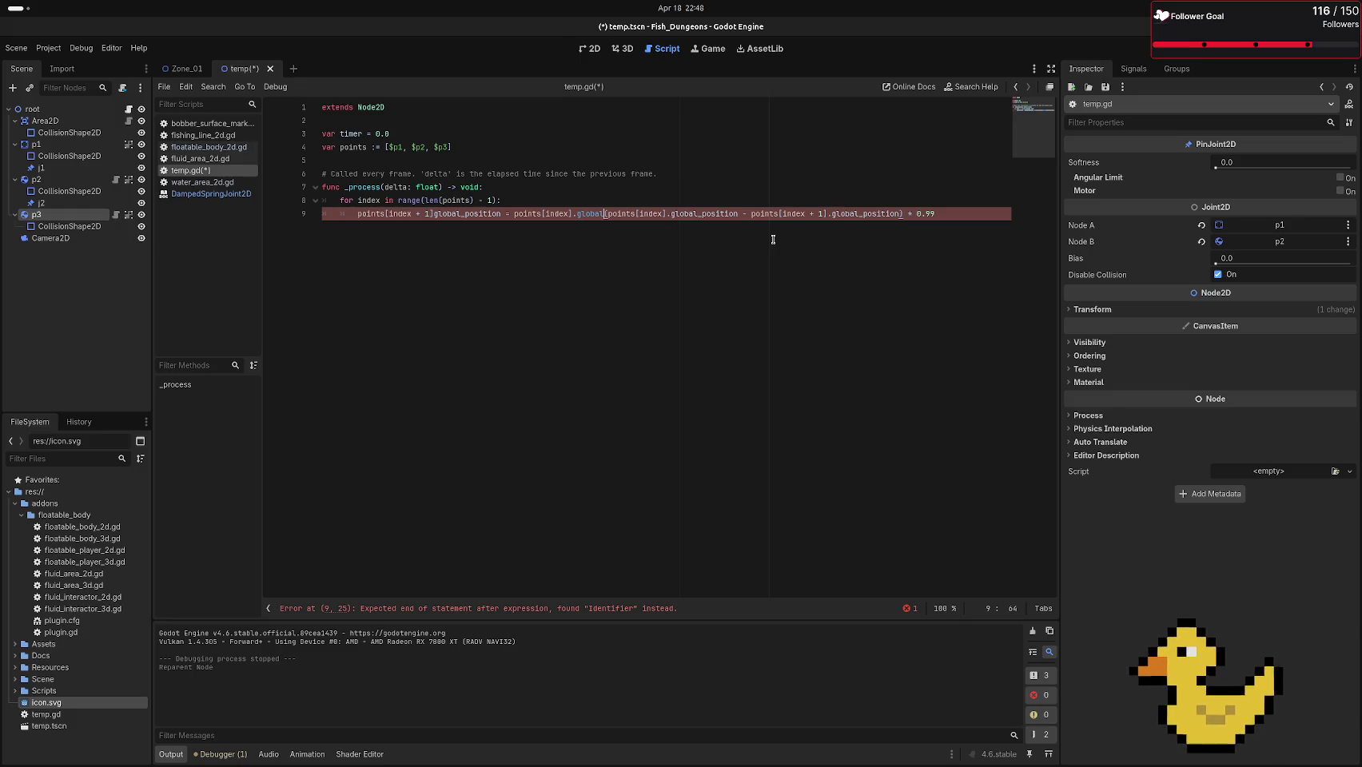
type("_positio")
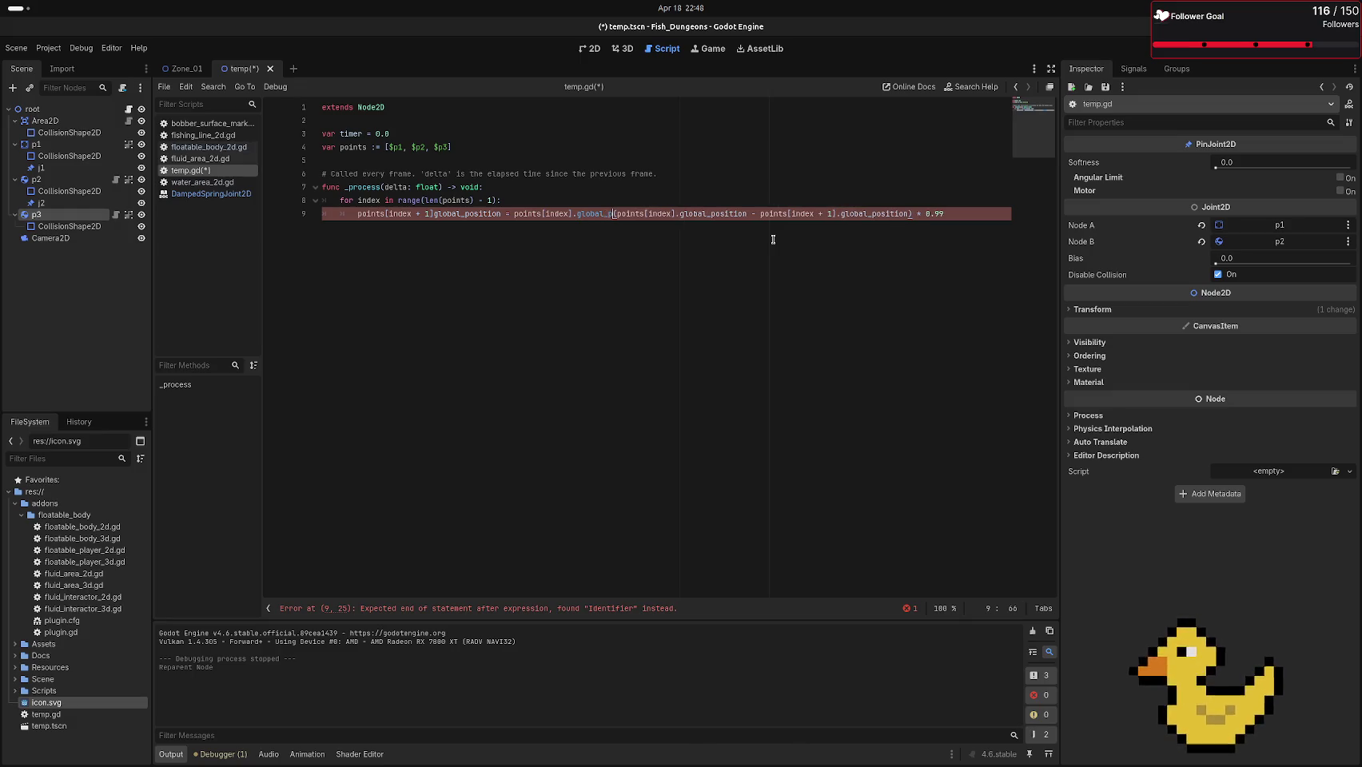
type("n + ")
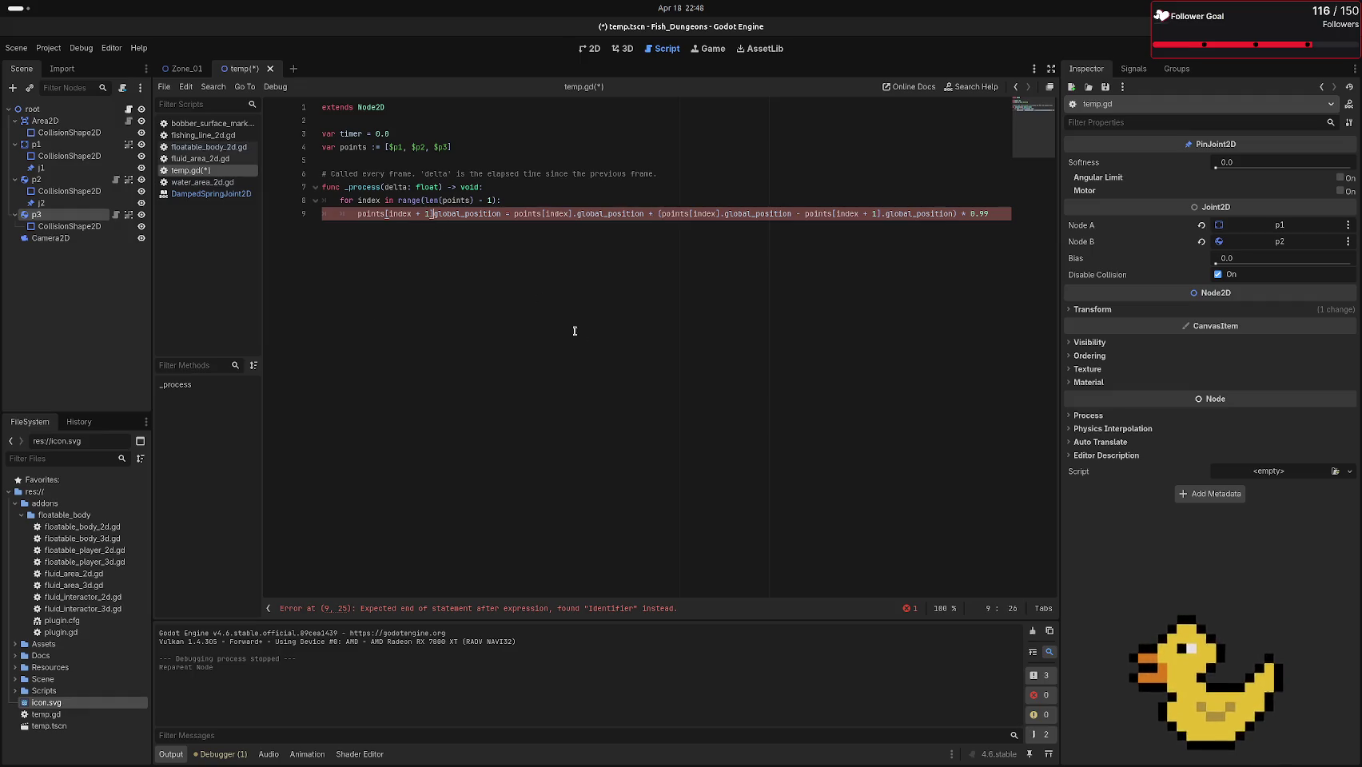
type(",")
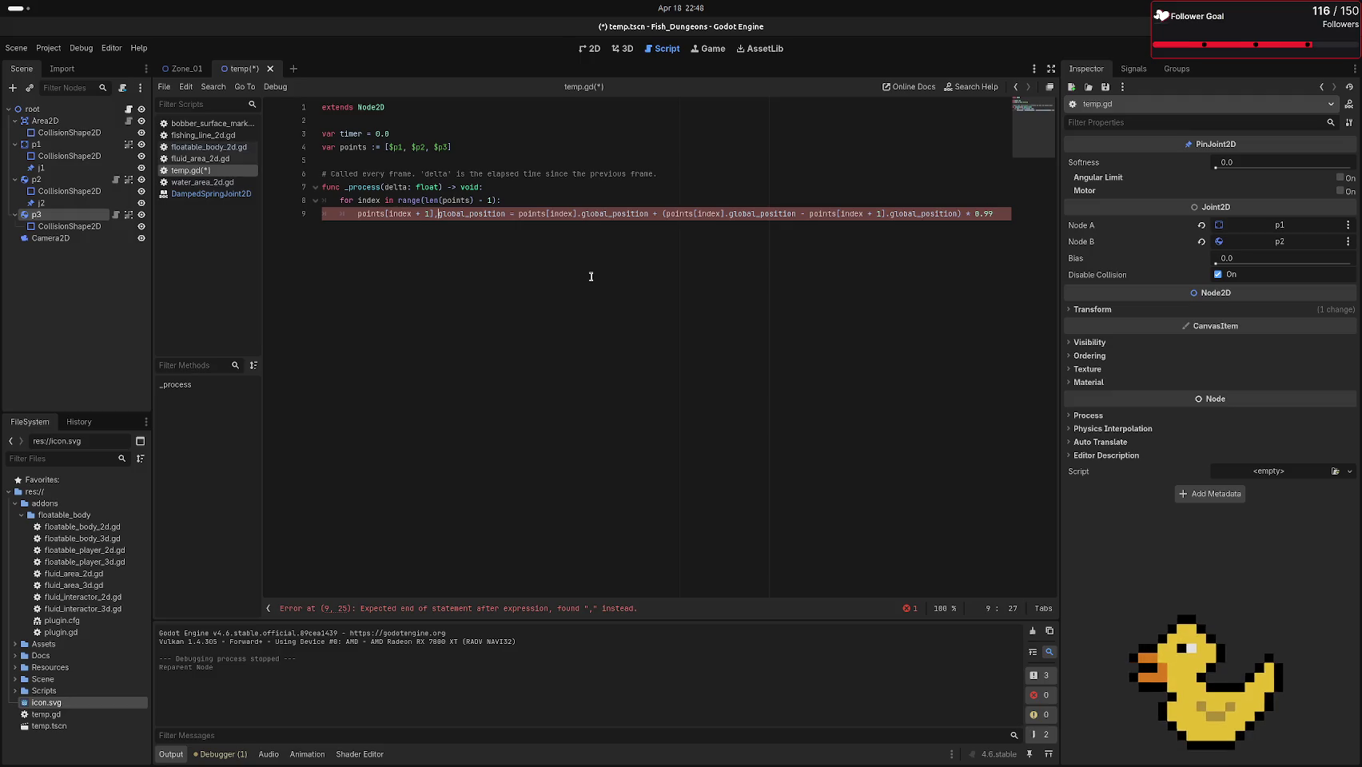
key("BackSpace")
type(".")
key("End")
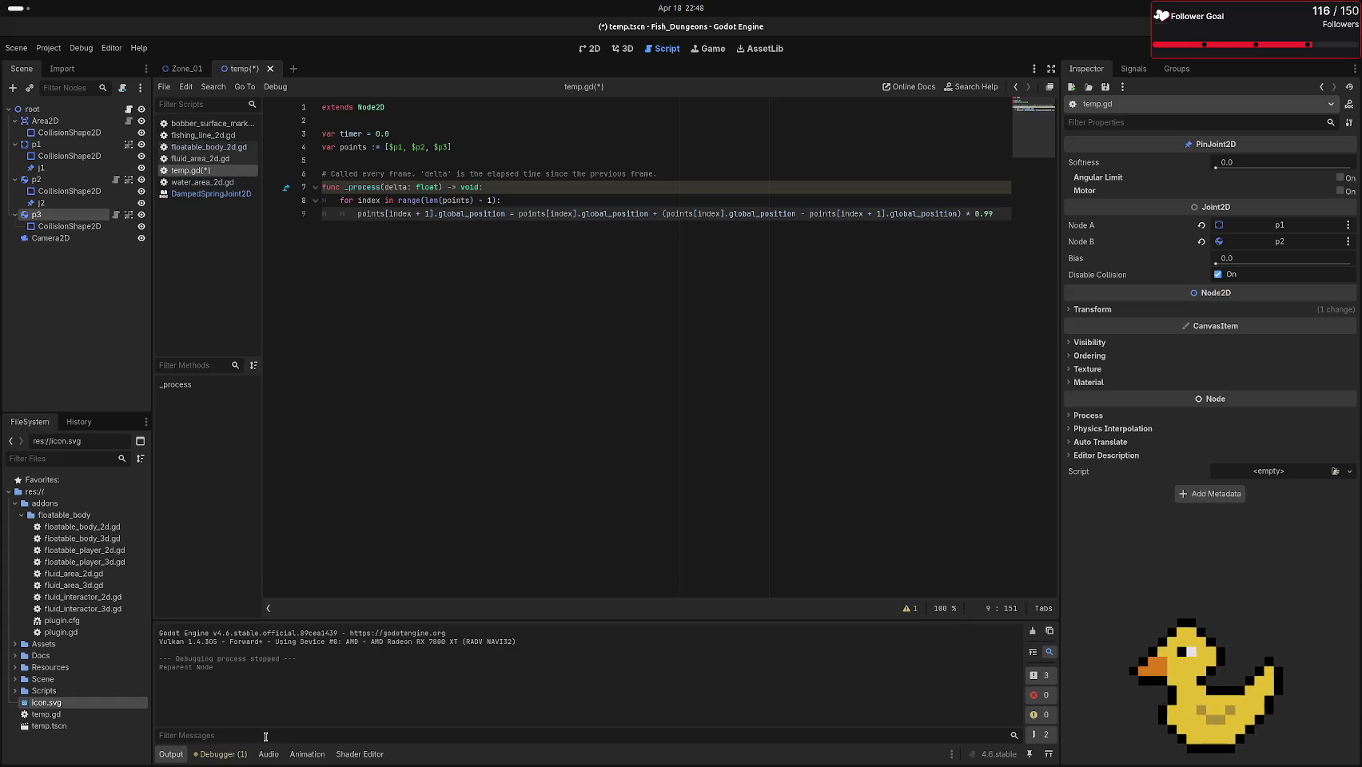
Change the _process parameter to _delta, then save and run the scene
left_click(386, 187)
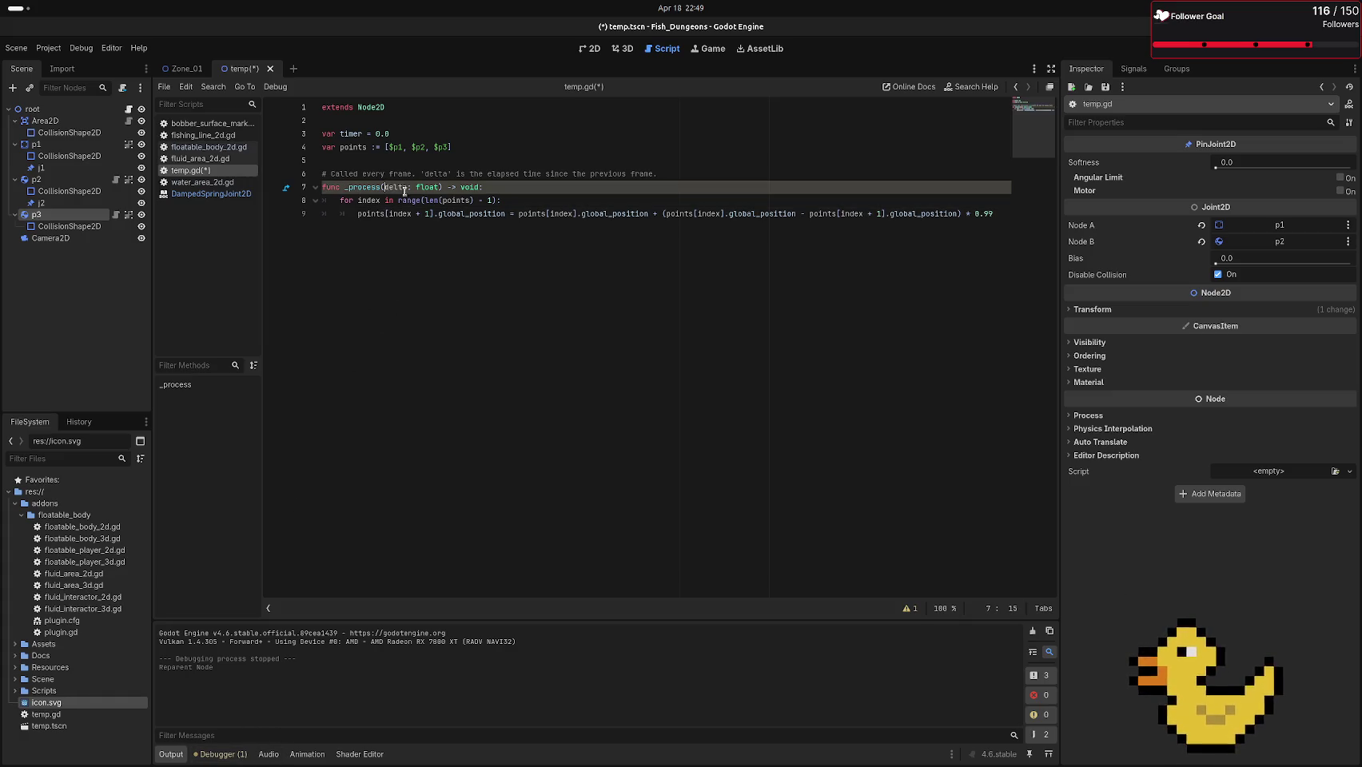
key("BackSpace")
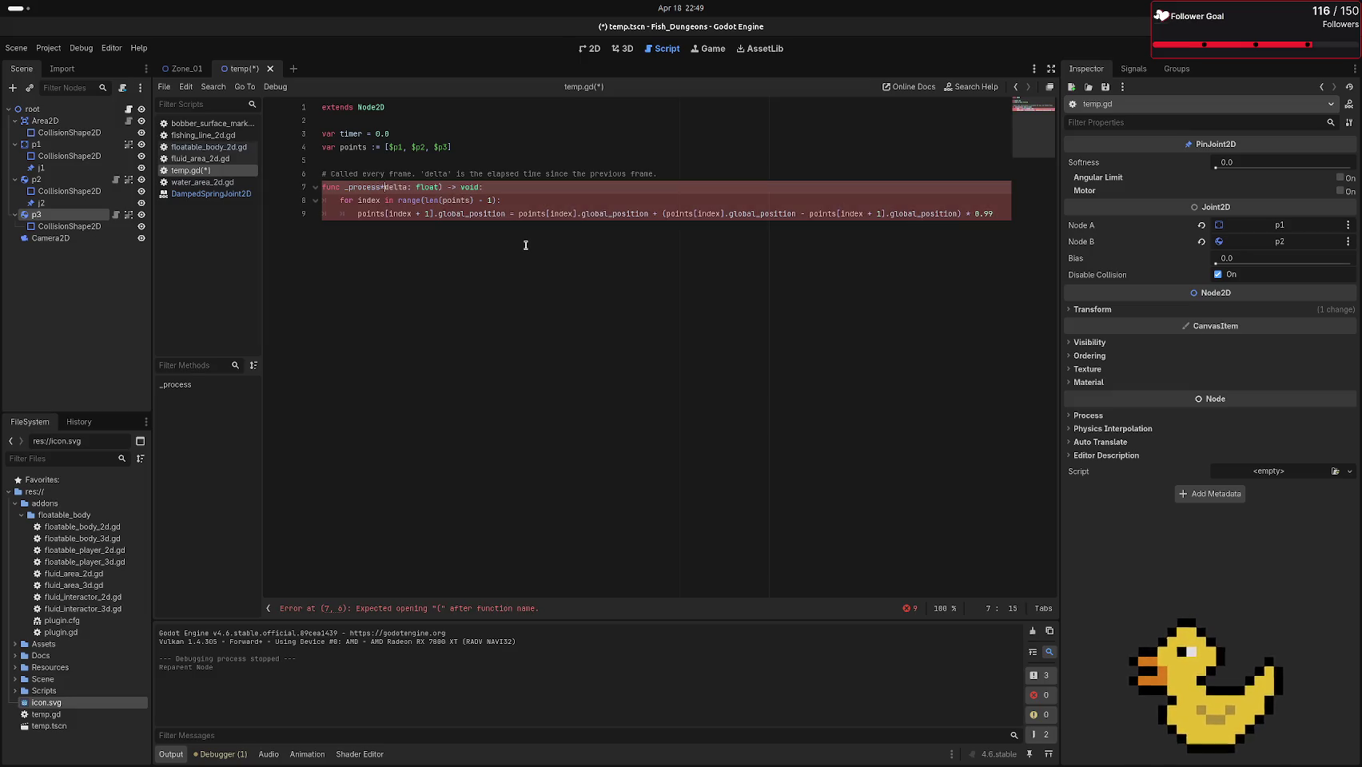
type("(_")
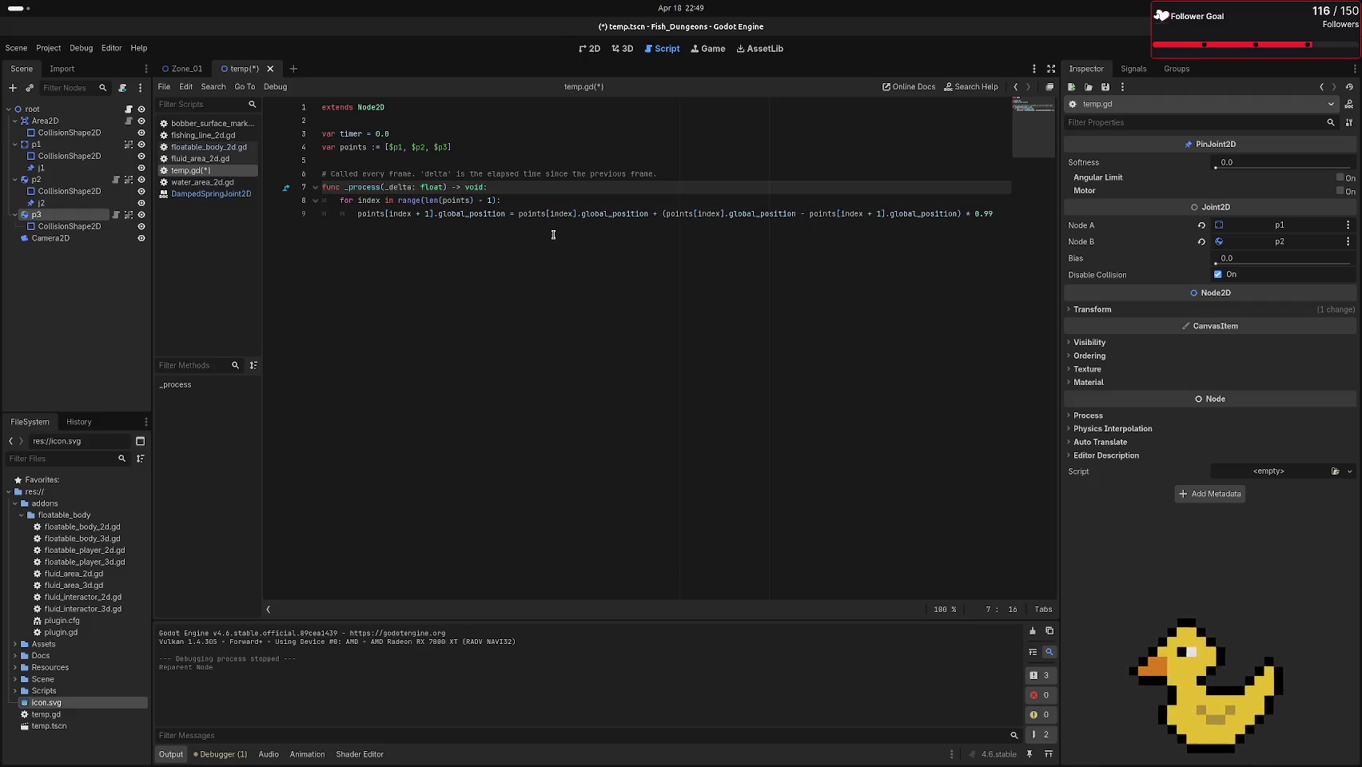
key("F6")
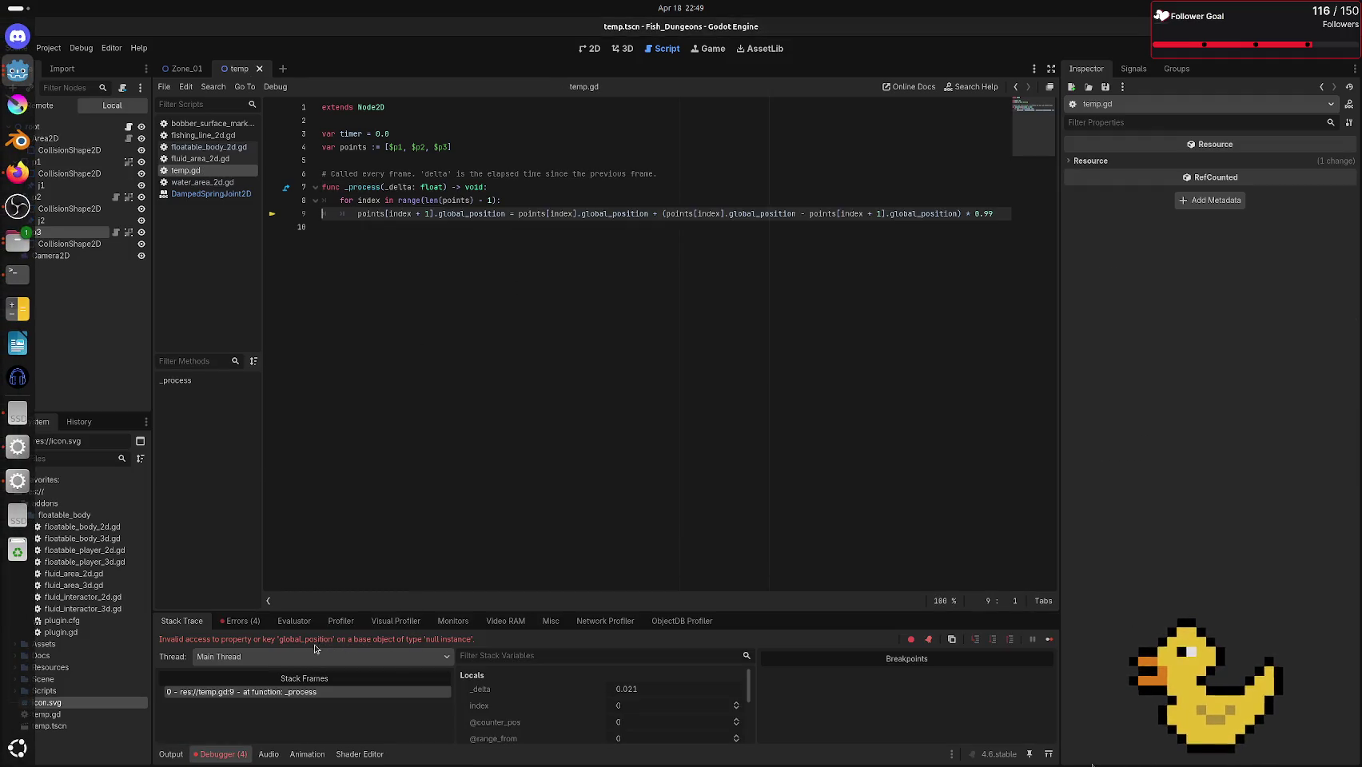
left_click(226, 623)
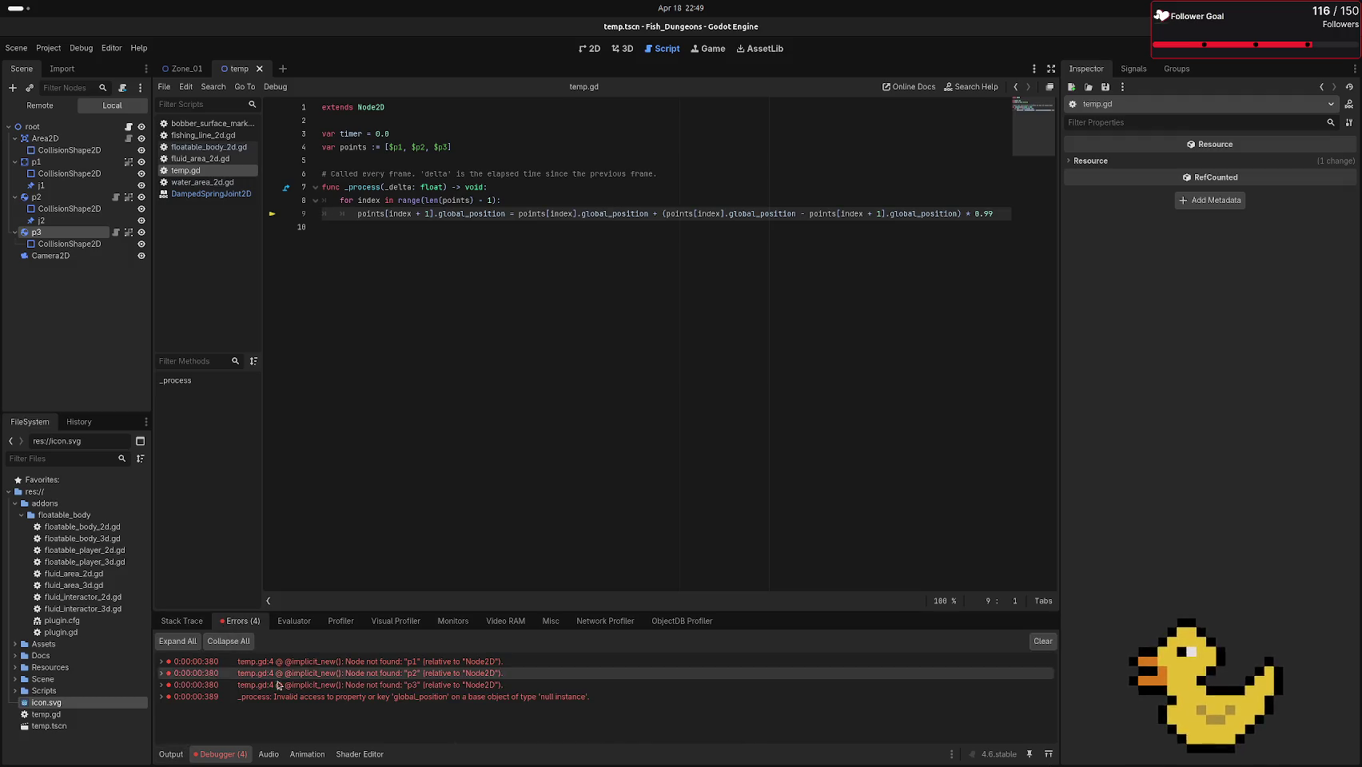
left_click(272, 701)
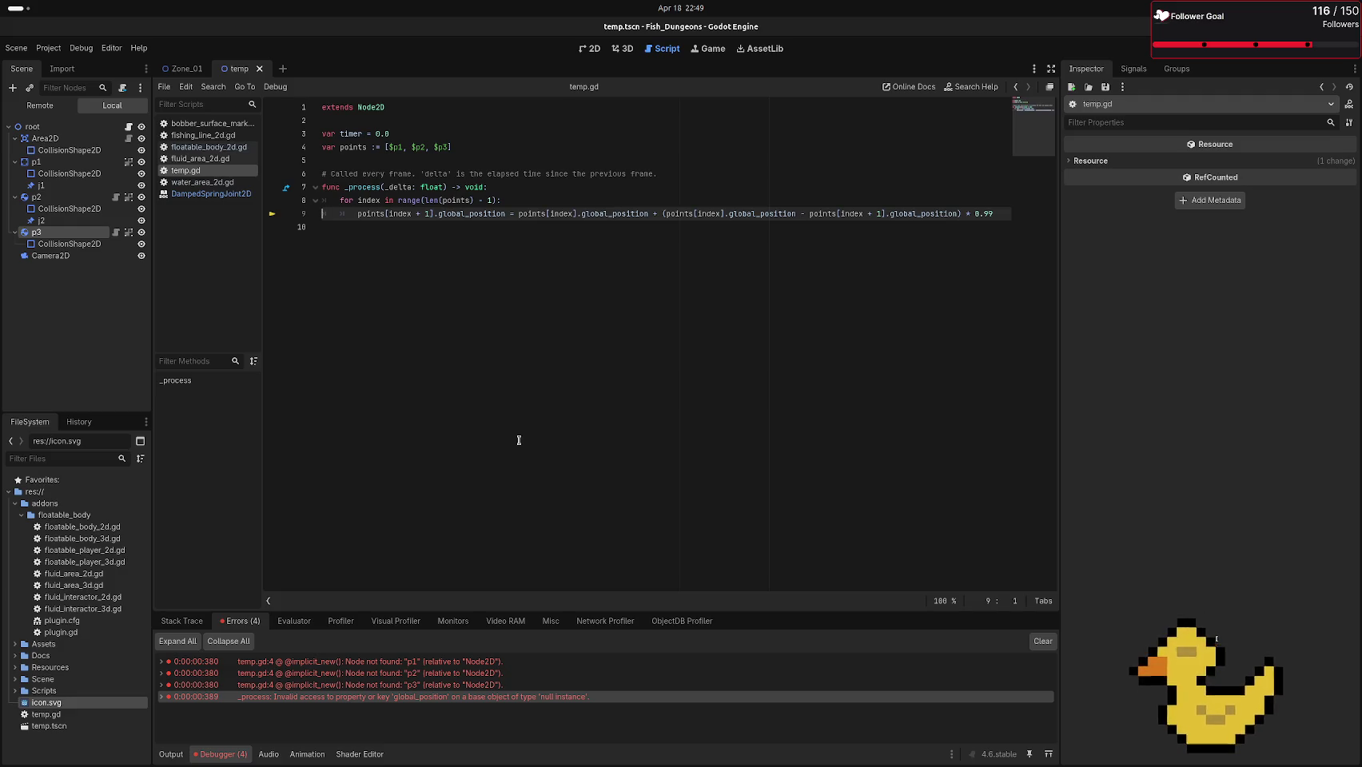
mouse_move(362, 667)
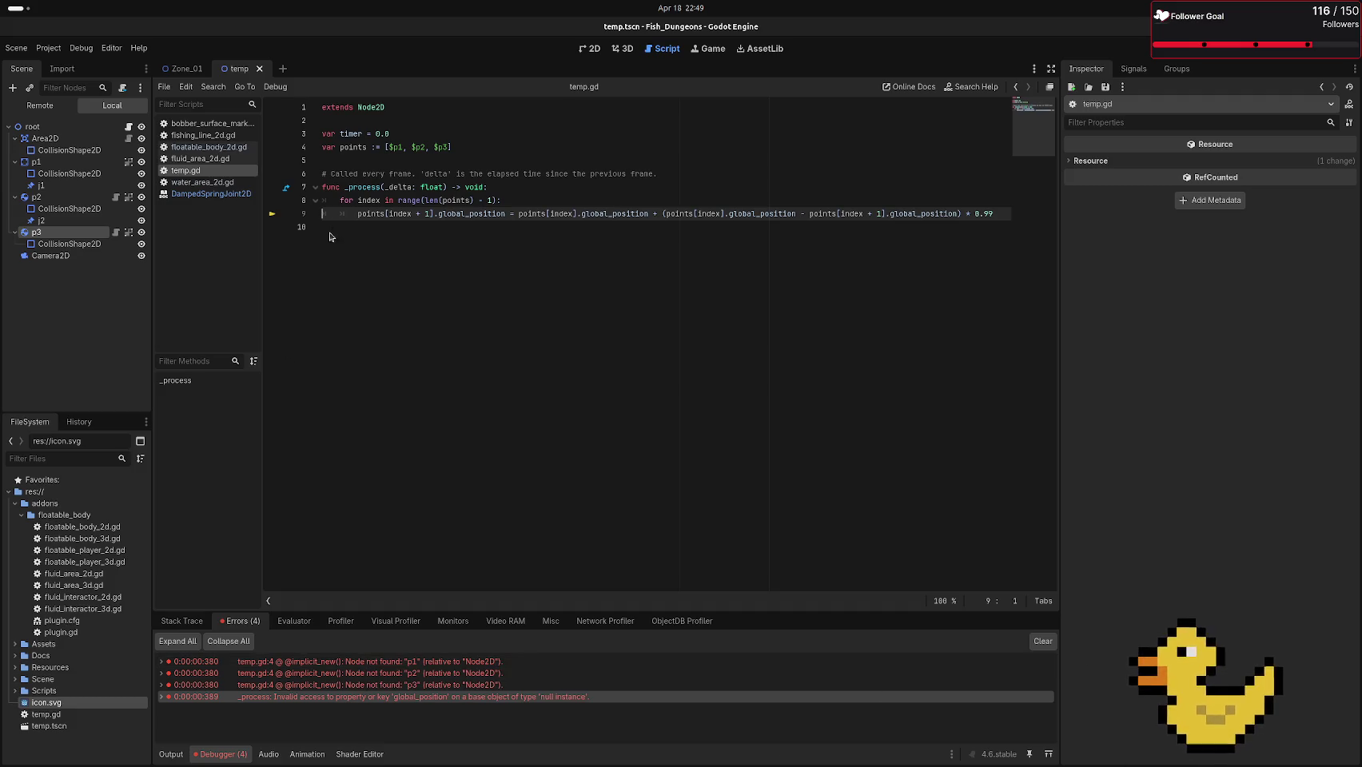
left_click(321, 147)
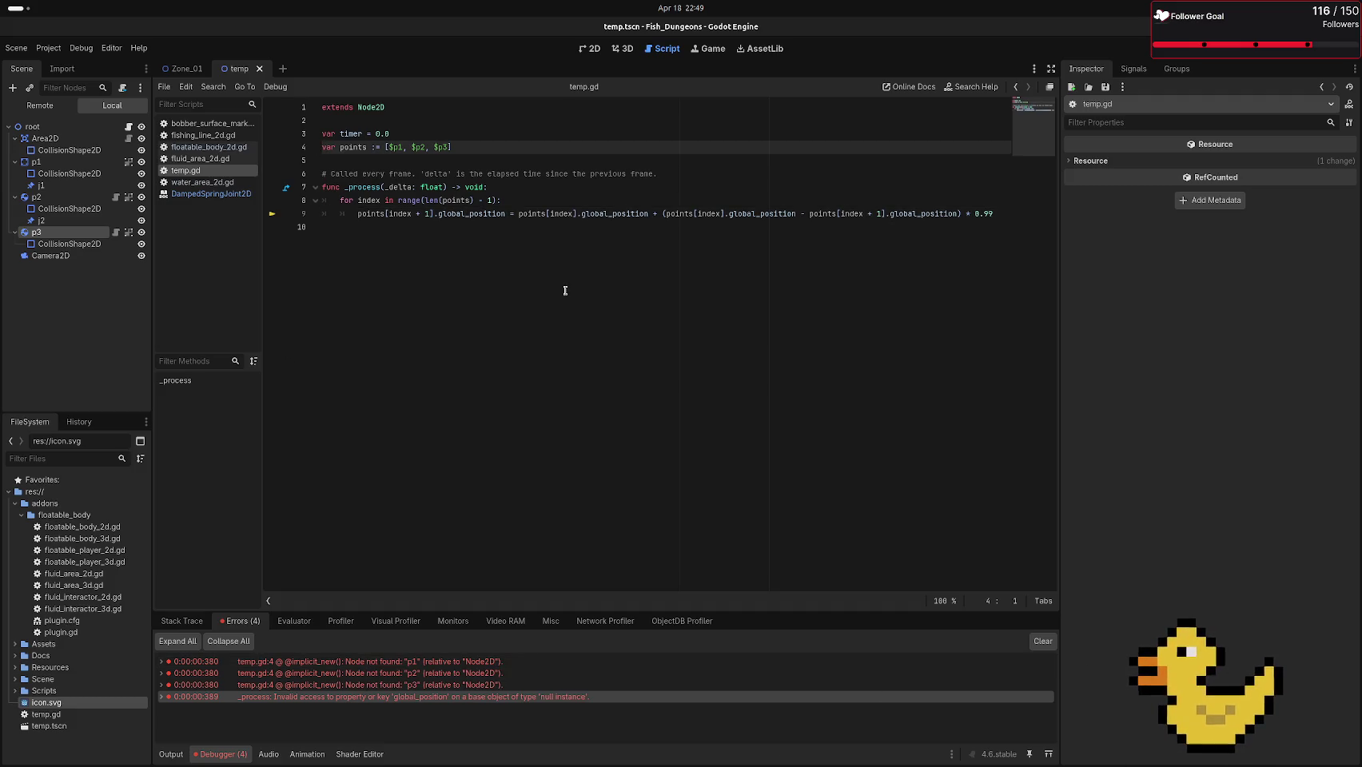
type("@")
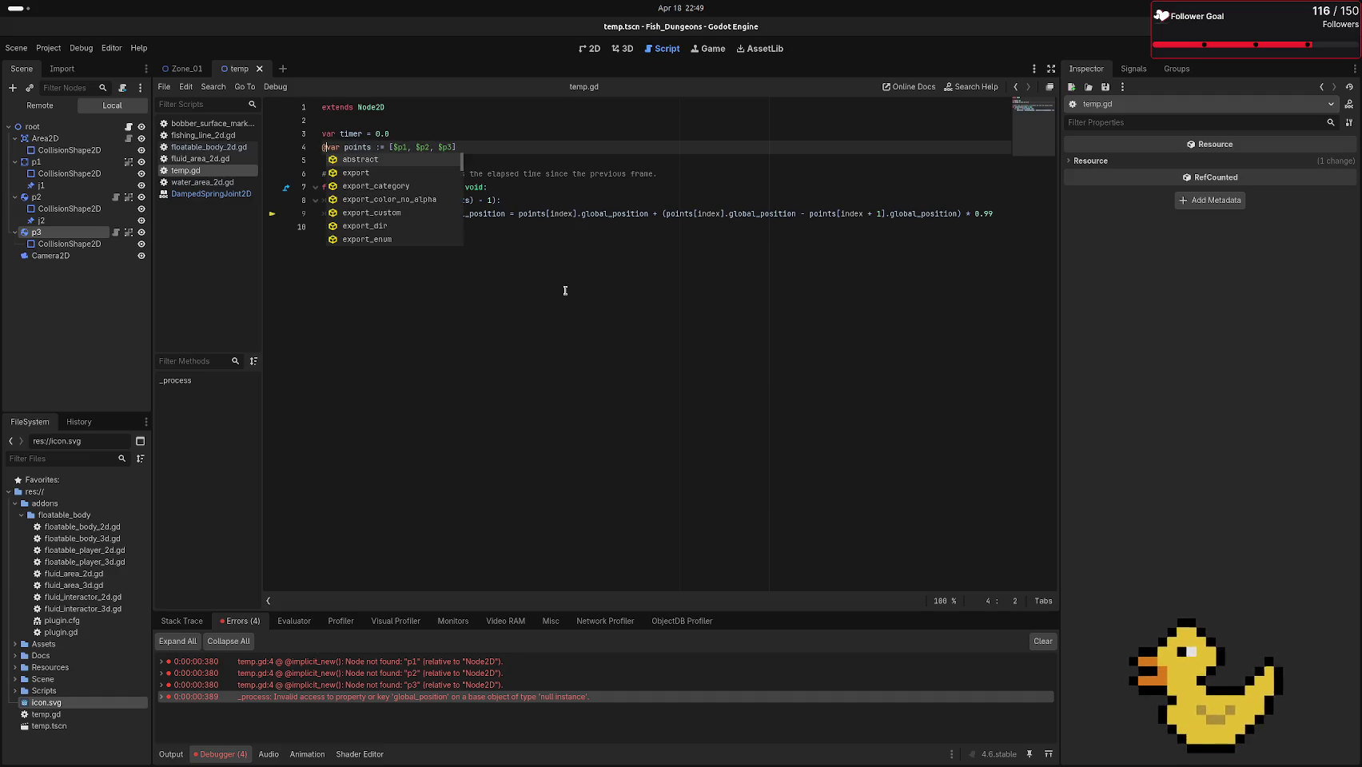
type("on")
key("Tab")
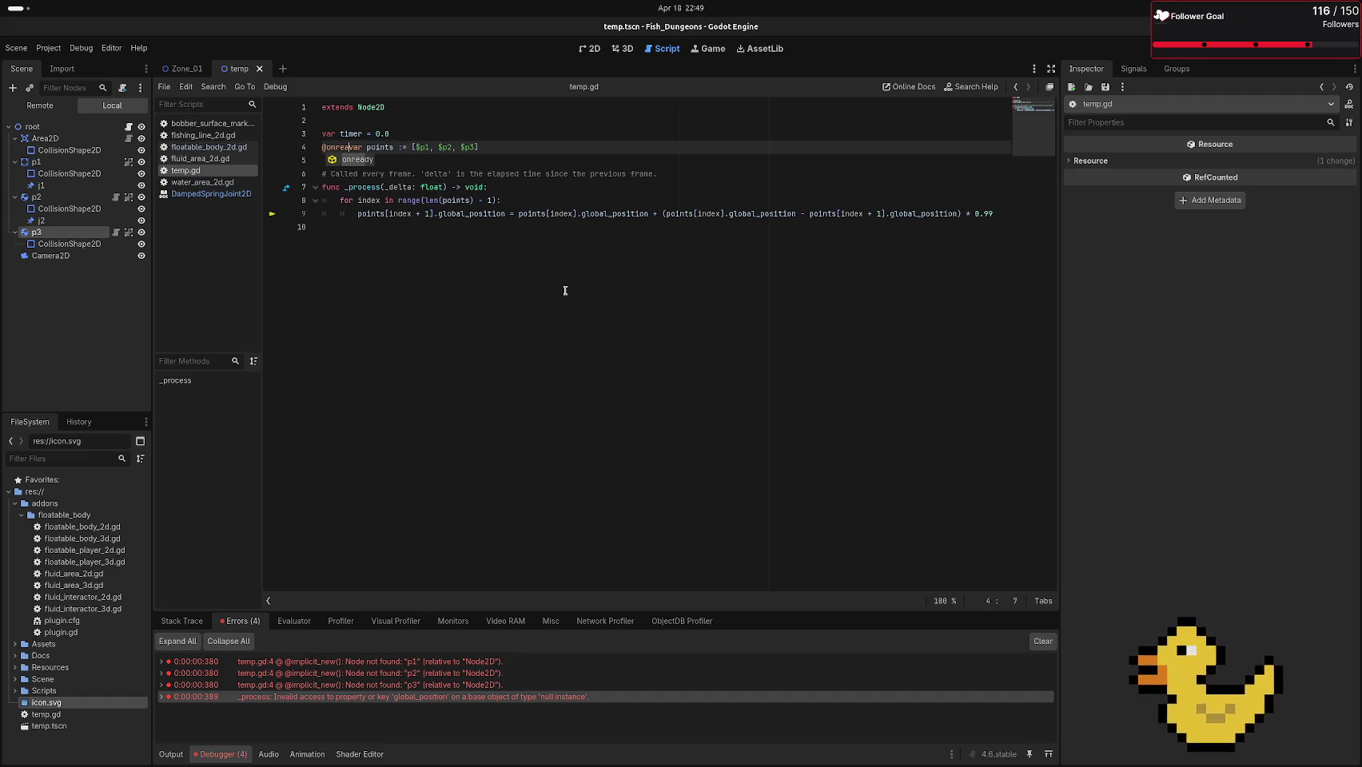
type("var")
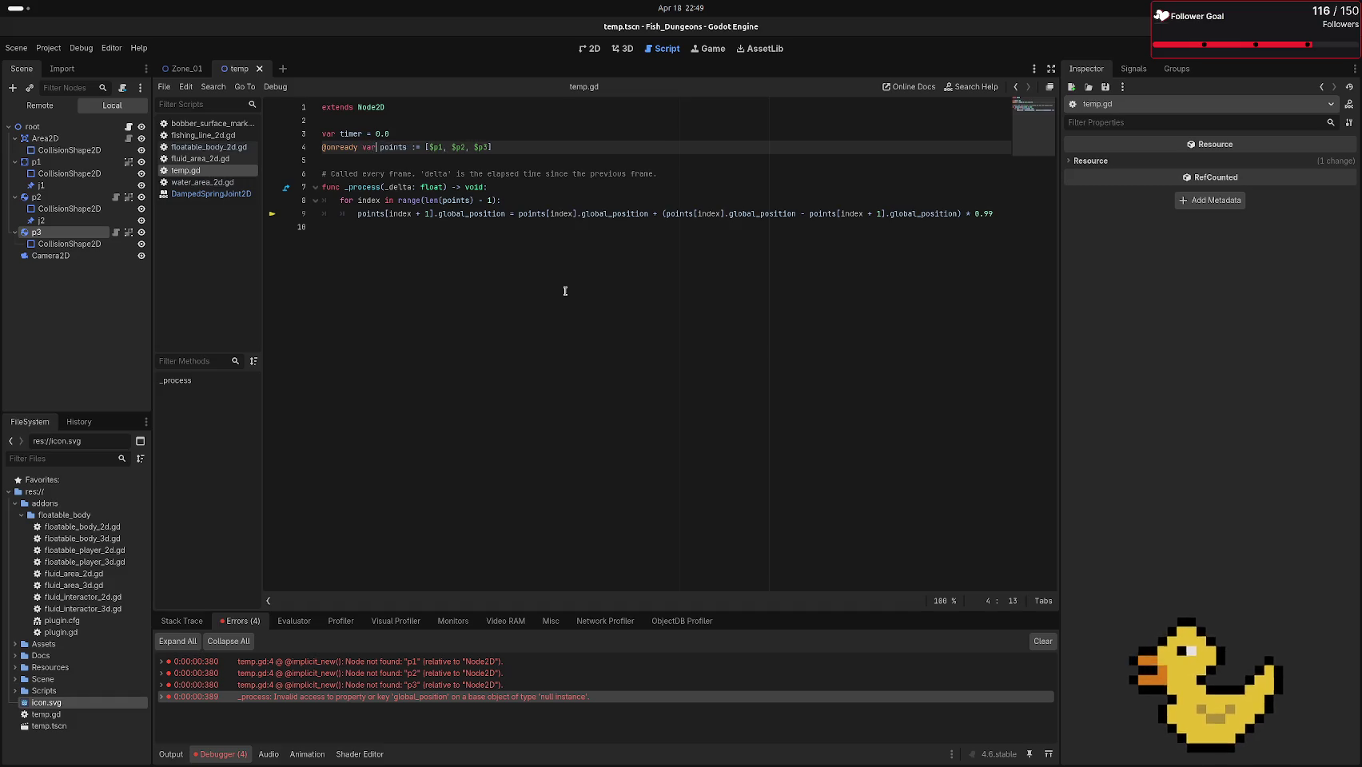
key("F6")
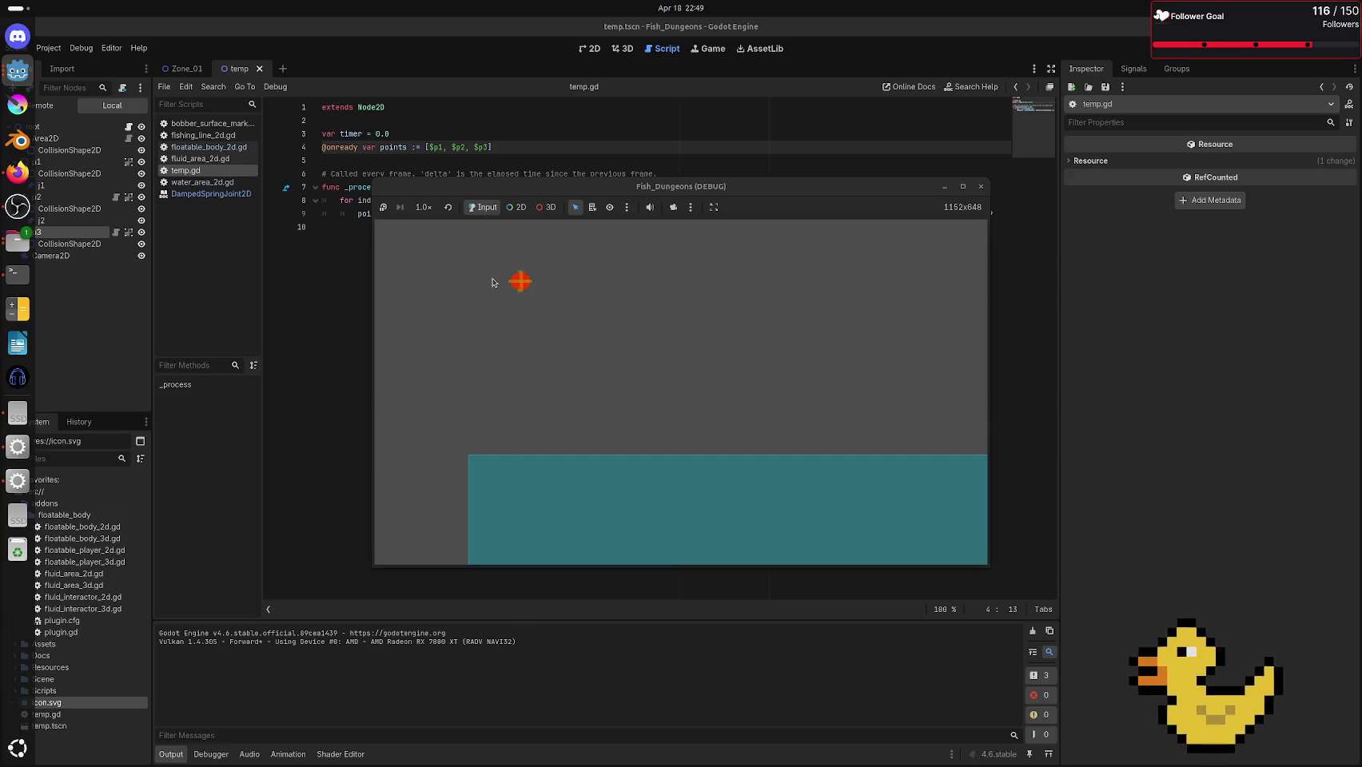
Restart the scene, drag the red point across the game window, then close the game
key("F8")
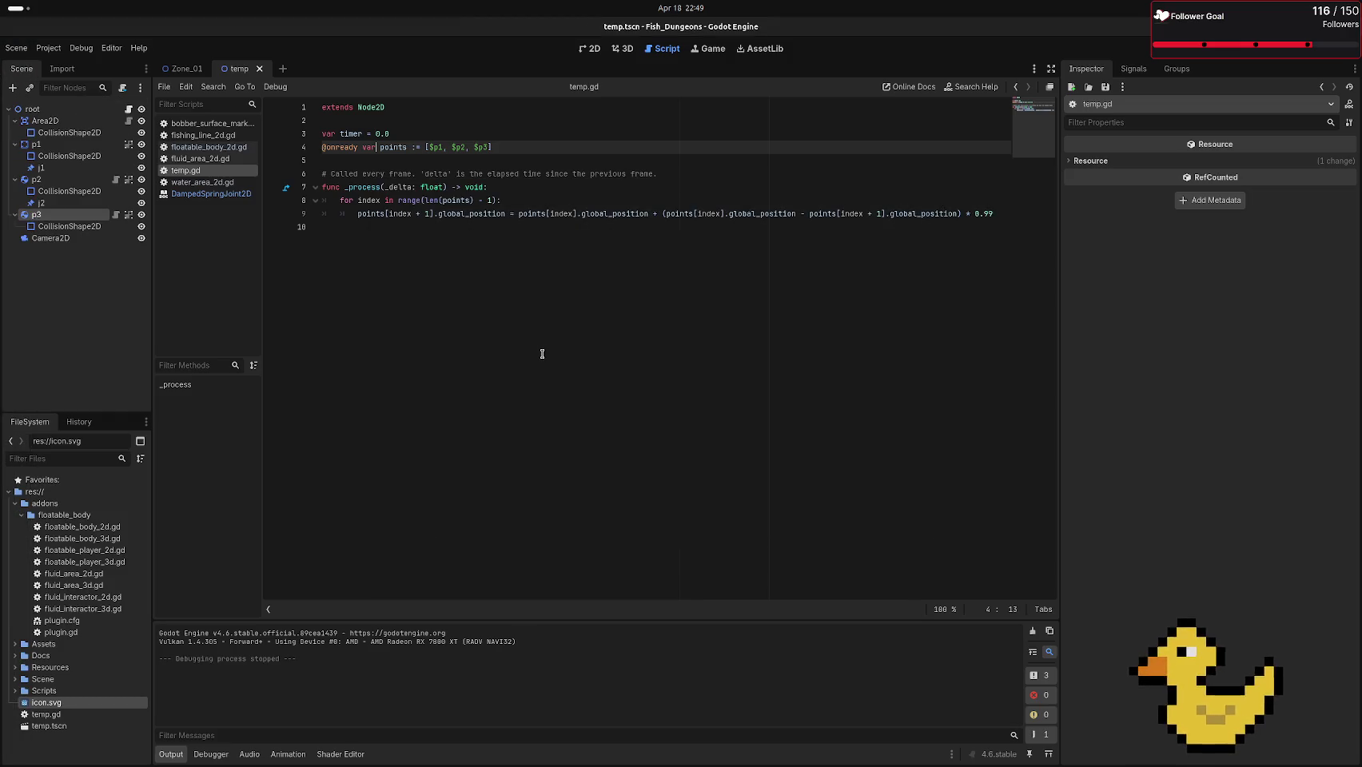
key("F6")
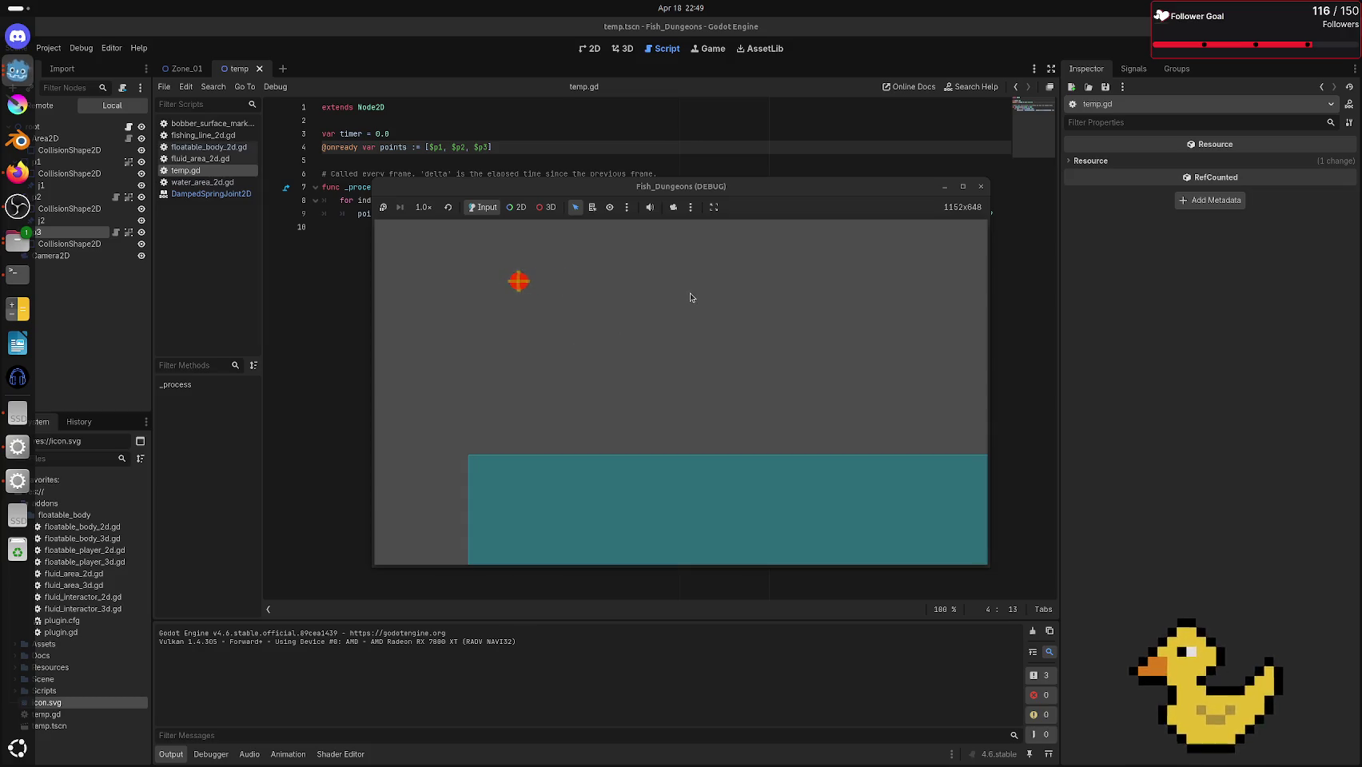
left_click_drag(698, 297, 562, 287)
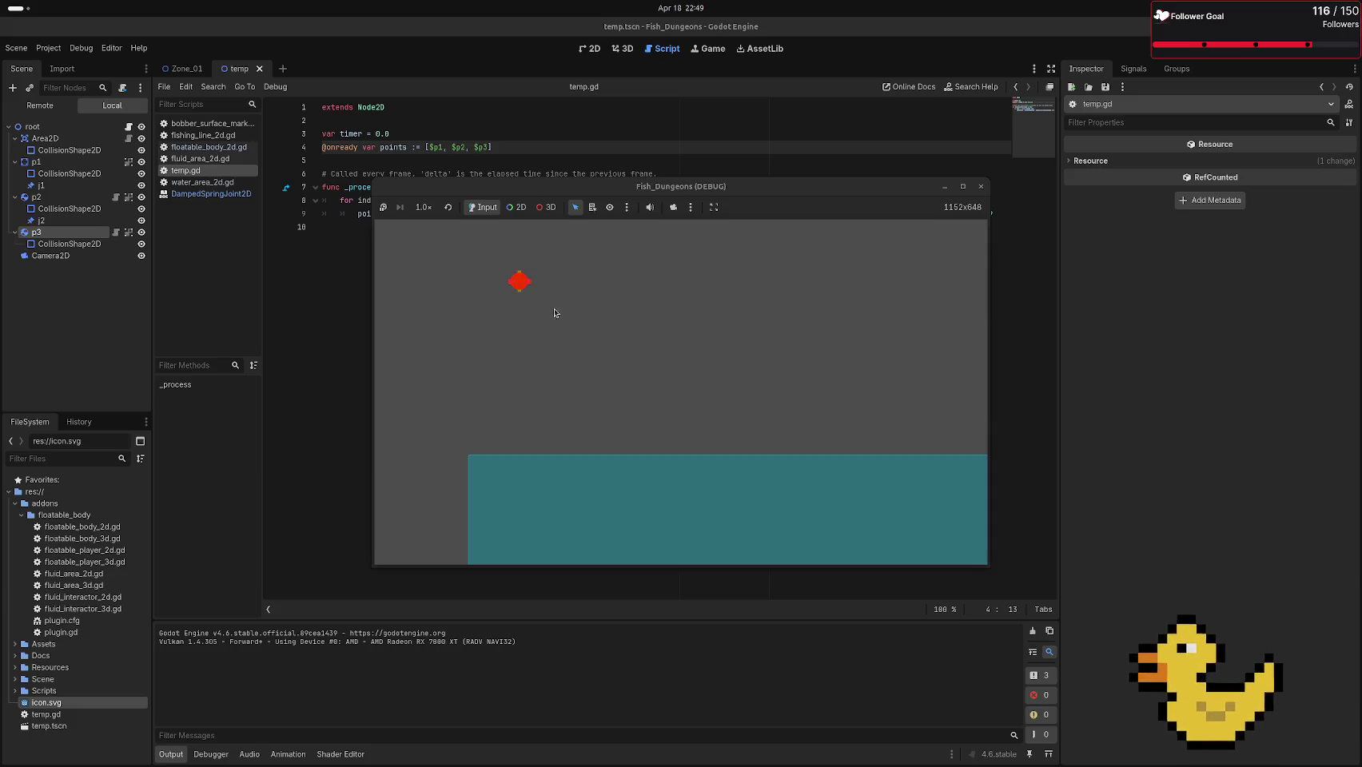
left_click(980, 186)
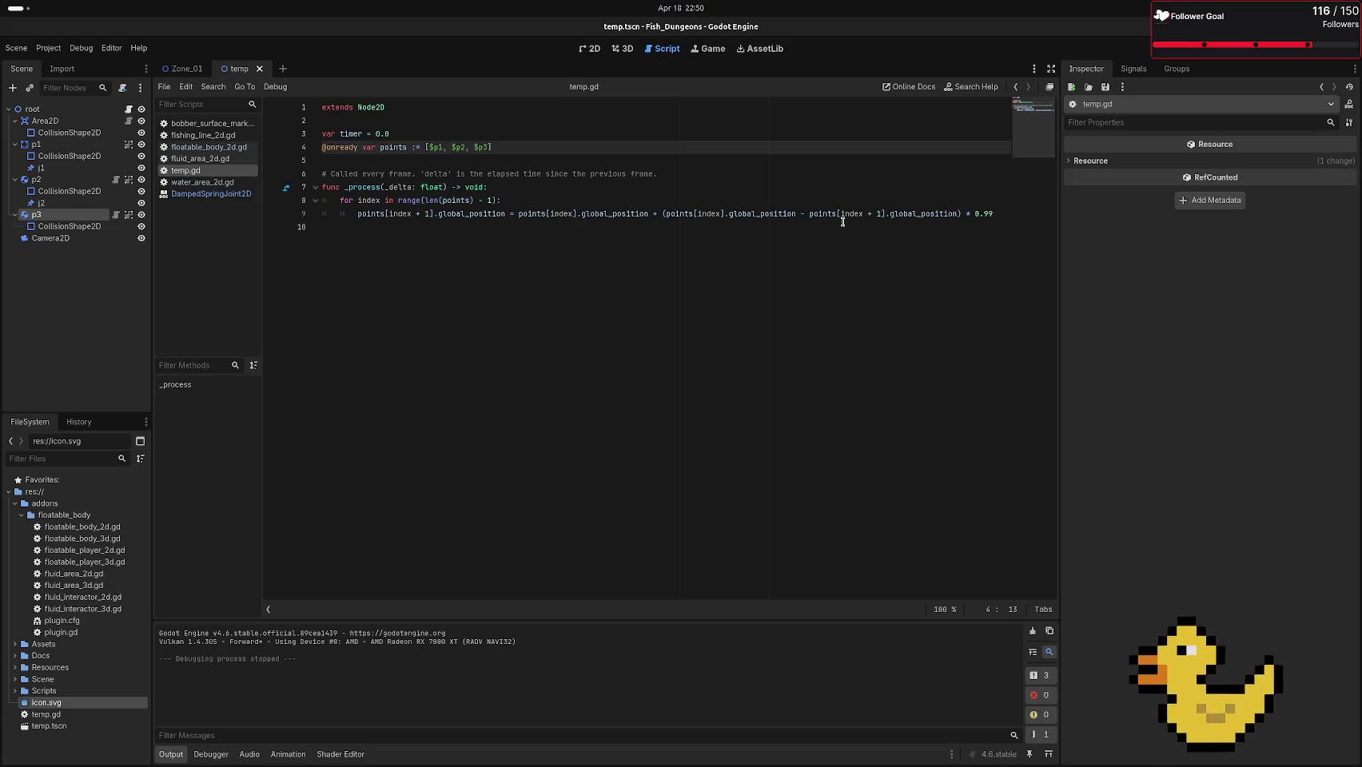
mouse_move(662, 211)
left_mouse_down()
mouse_move(771, 229)
mouse_move(999, 224)
mouse_move(957, 211)
left_mouse_up()
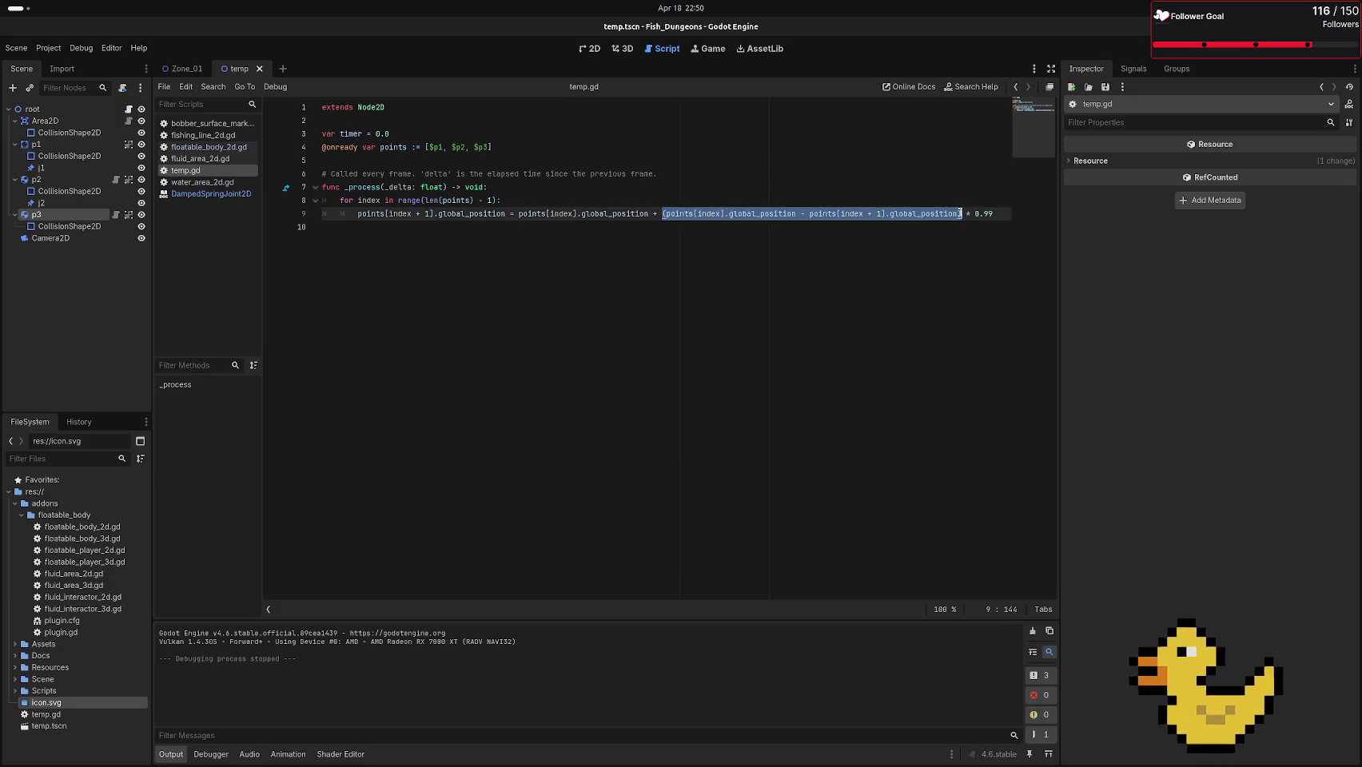
Add const vec := (points[index].global_position - points[index + 1].global_position).normalized() inside the loop
key("BackSpace")
left_click(519, 198)
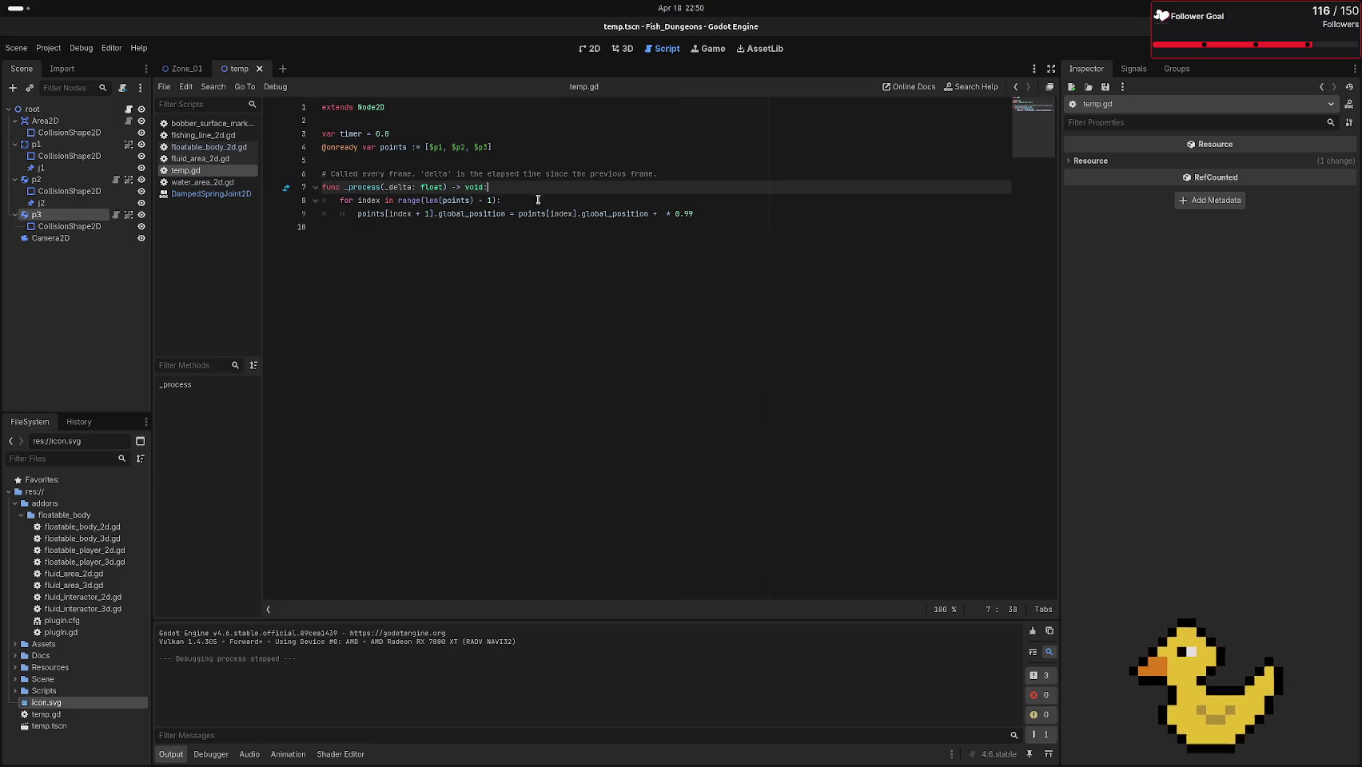
key("Return")
type("const vec")
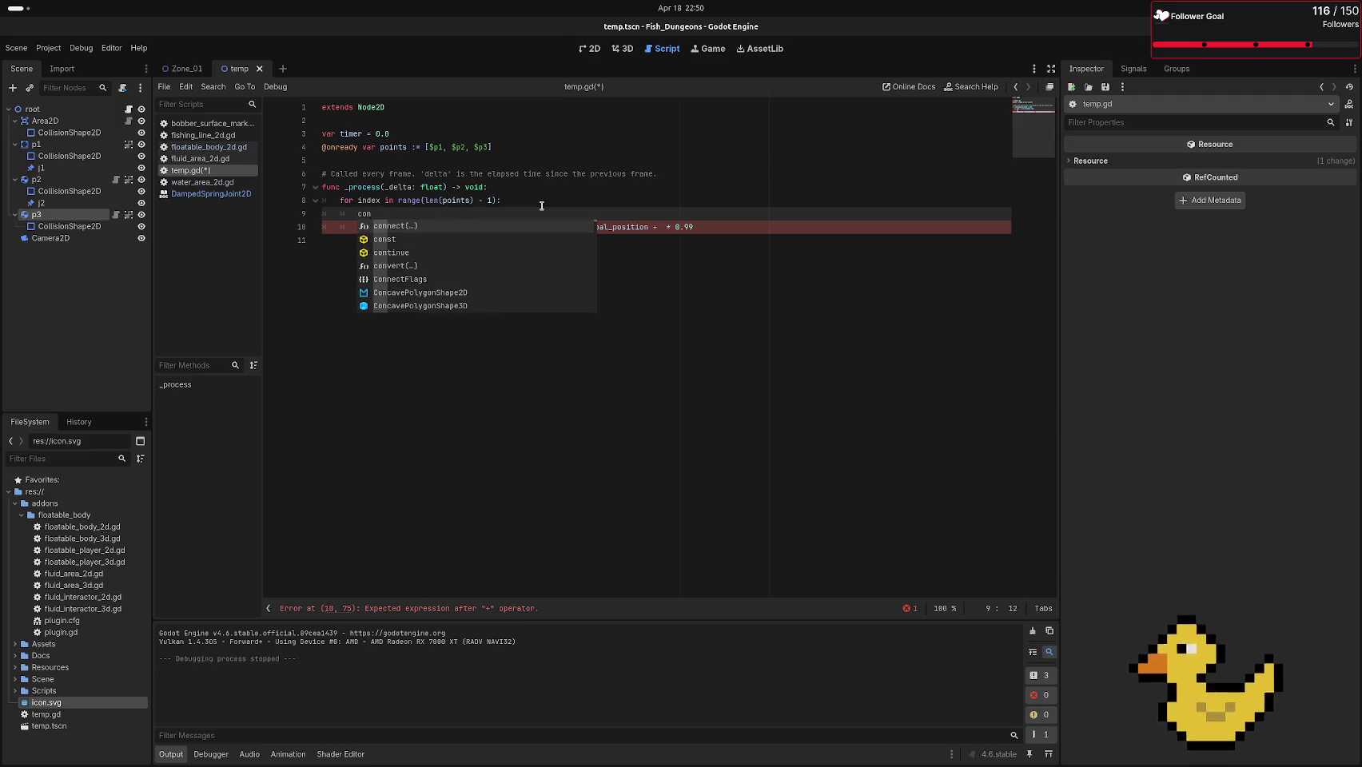
key("Escape")
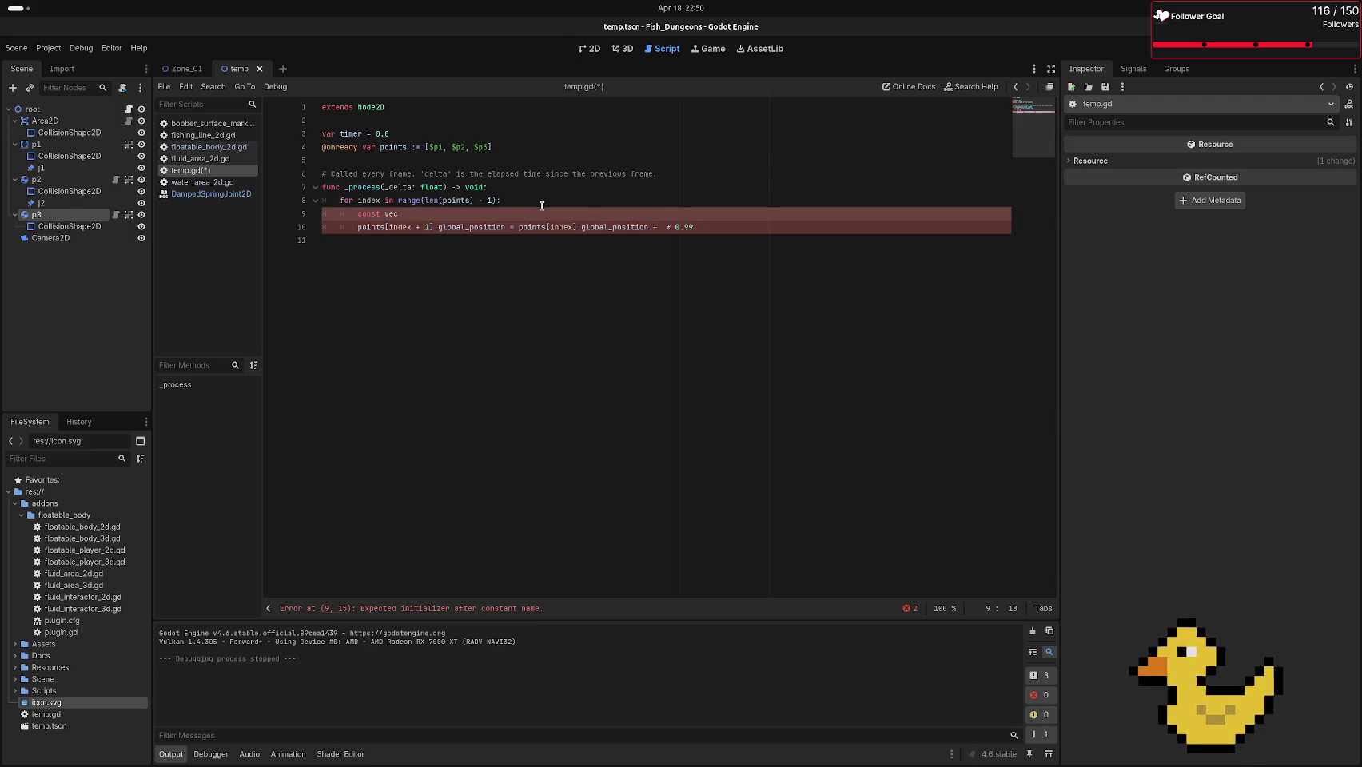
type(" = (points[index].global_position - points[index + 1].global_position)")
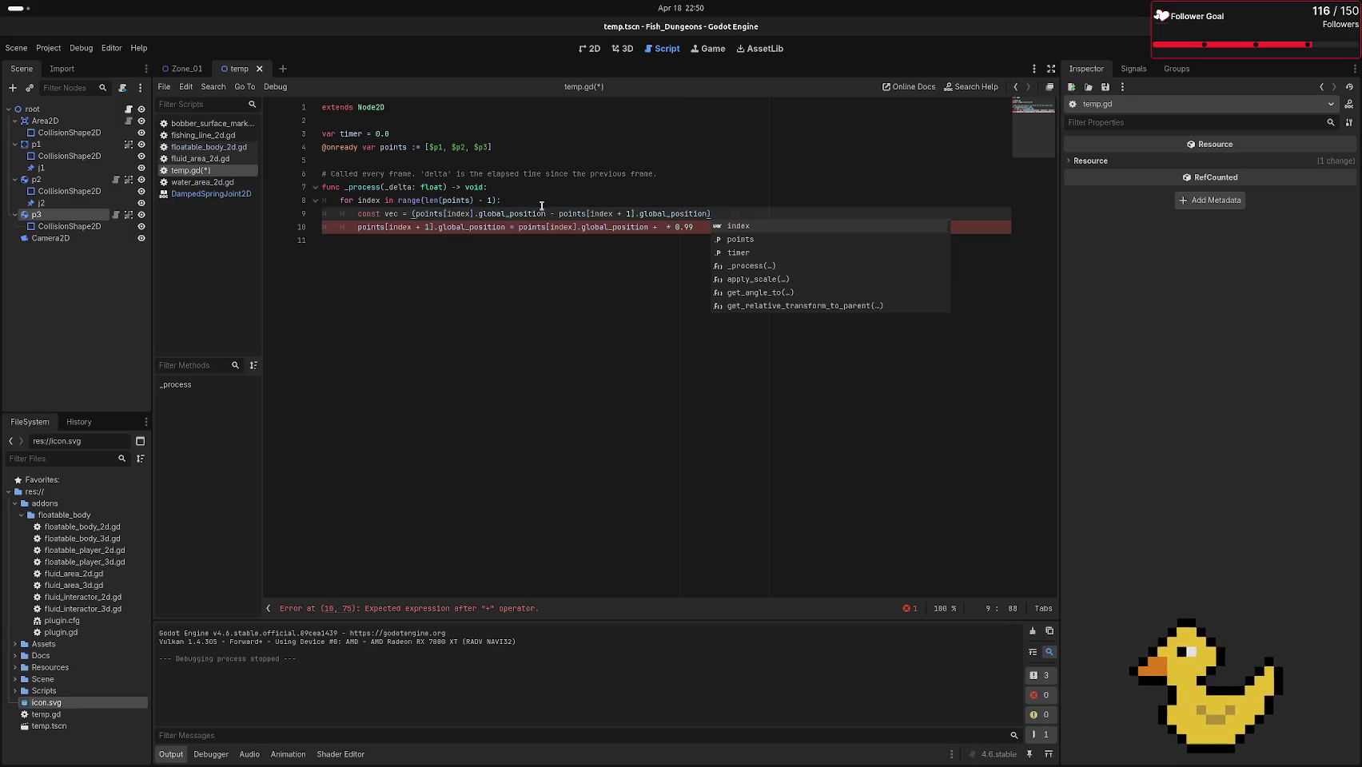
type(".nor")
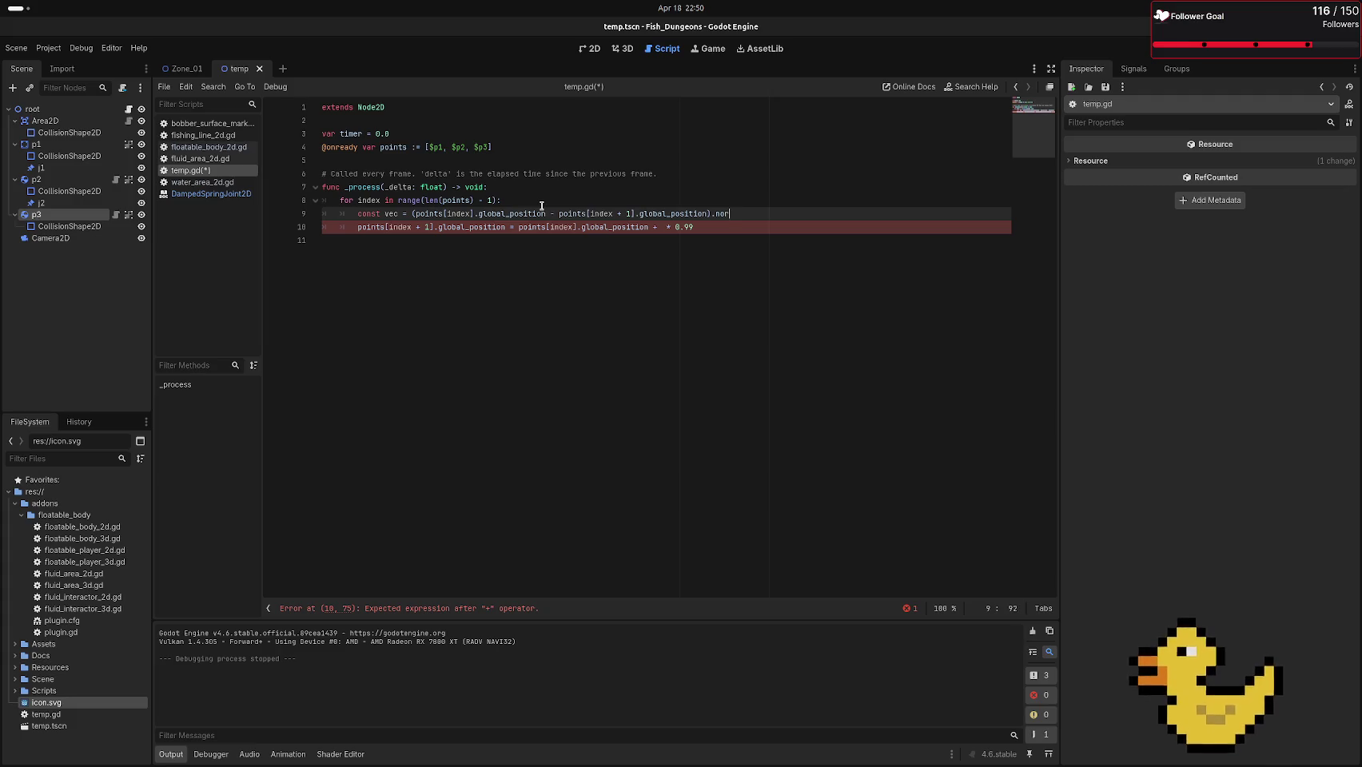
key("BackSpace")
key("BackSpace")
key("BackSpace")
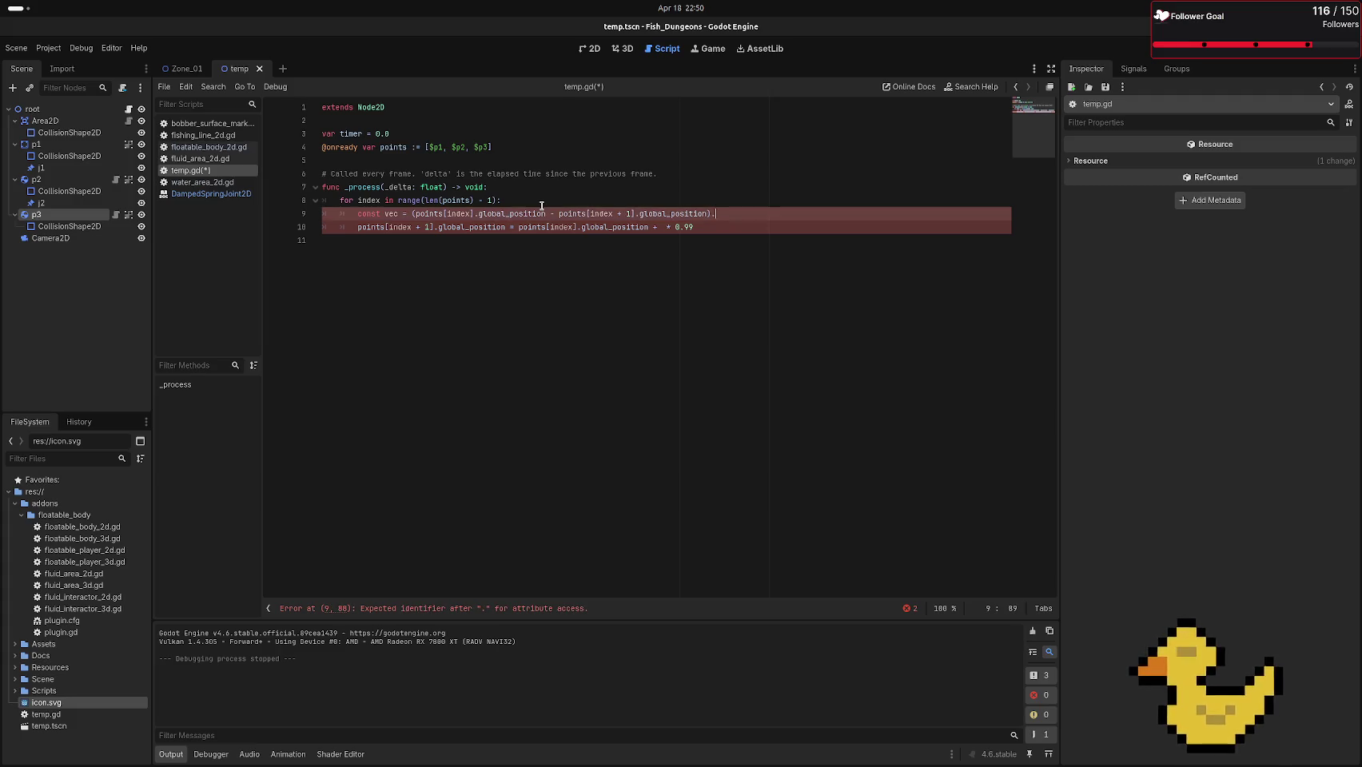
type("norma")
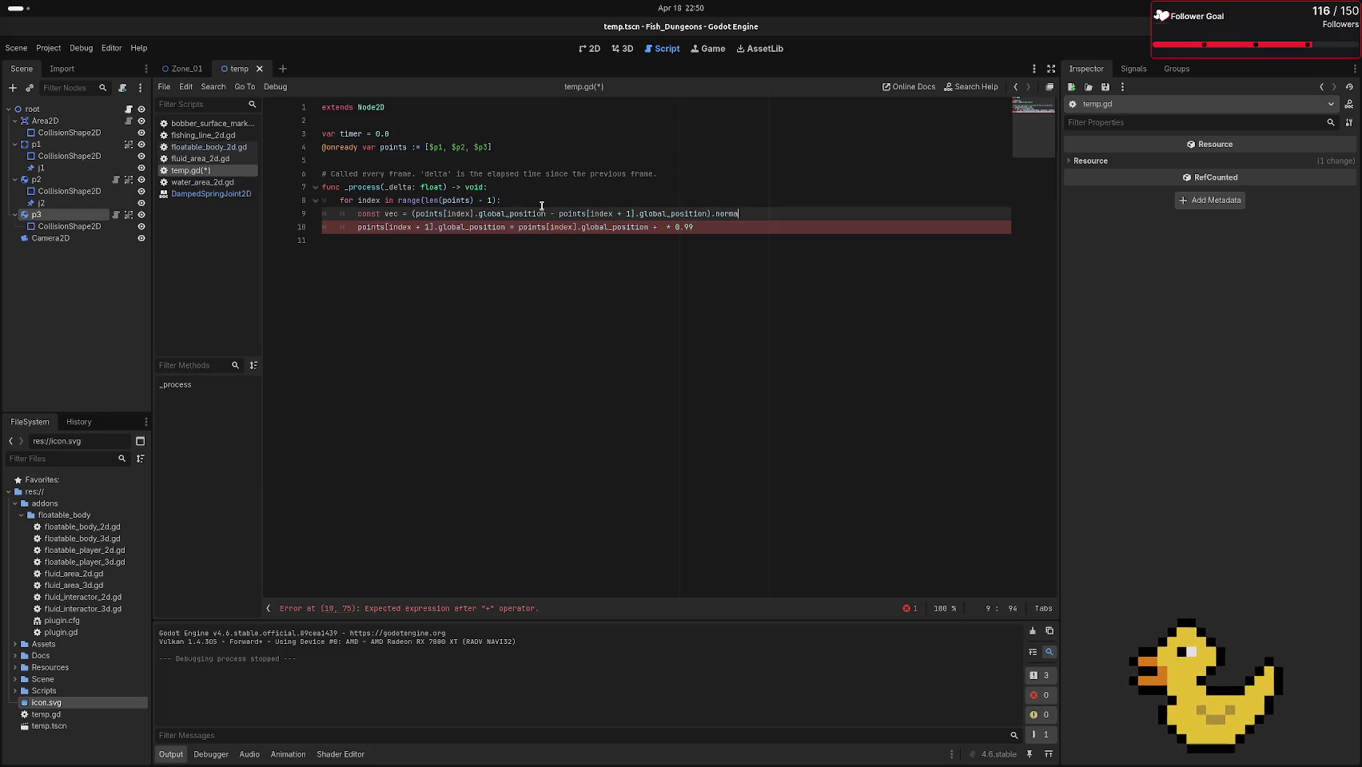
type("ed")
type("(")
type(":")
Replace the 0.99 multiplier in the position assignment with vec * len
key("Down")
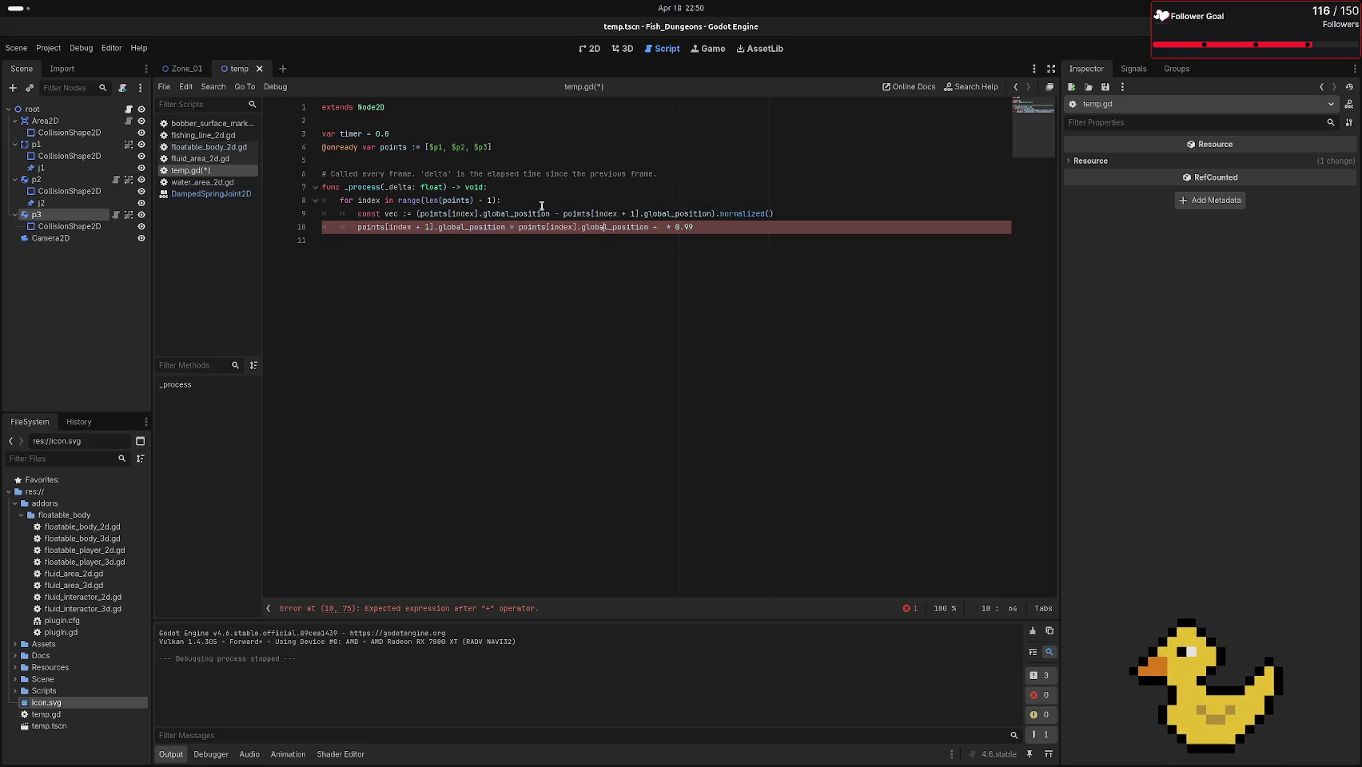
key("Delete")
key("Delete")
key("Delete")
type("vec")
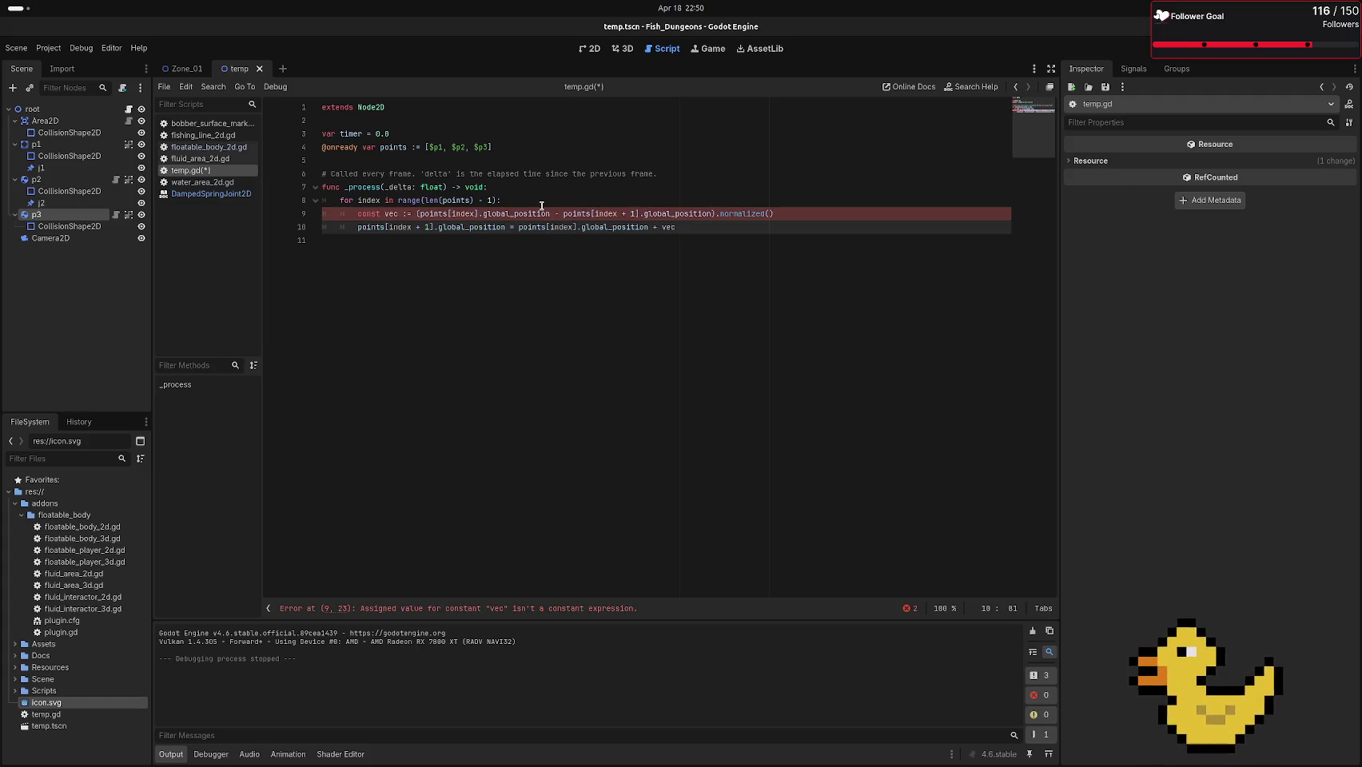
type(" * len")
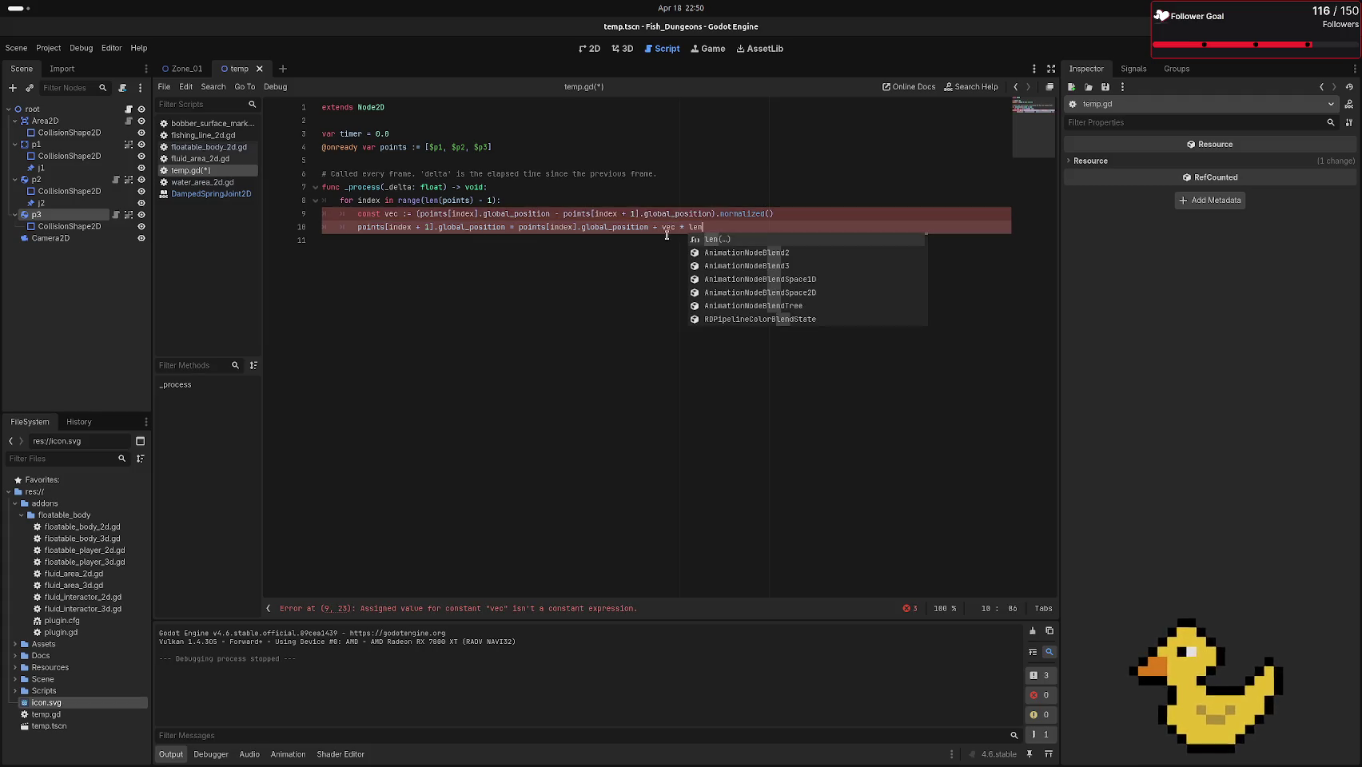
left_click(663, 198)
left_click(618, 151)
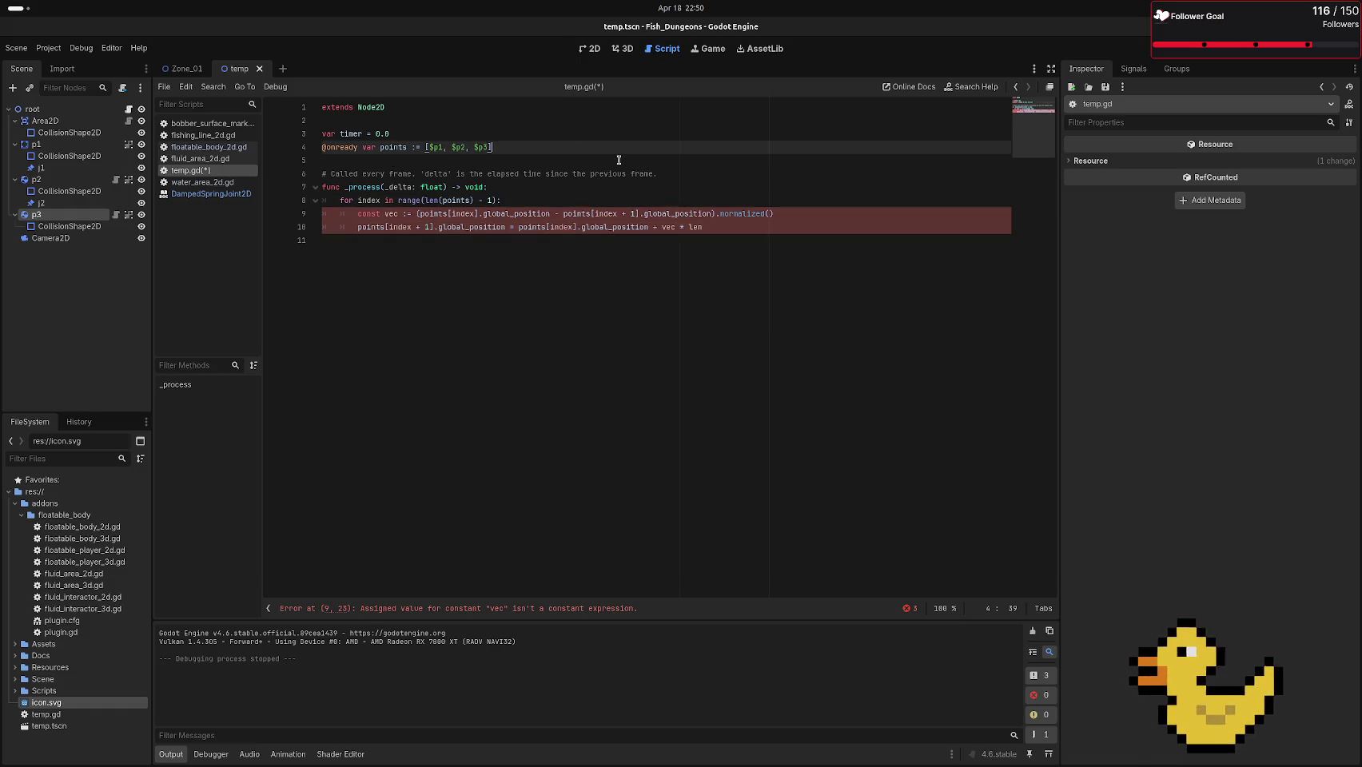
Declare var len := 50 and subtract 10 * delta from len at the start of _process
key("Return")
type("var len ")
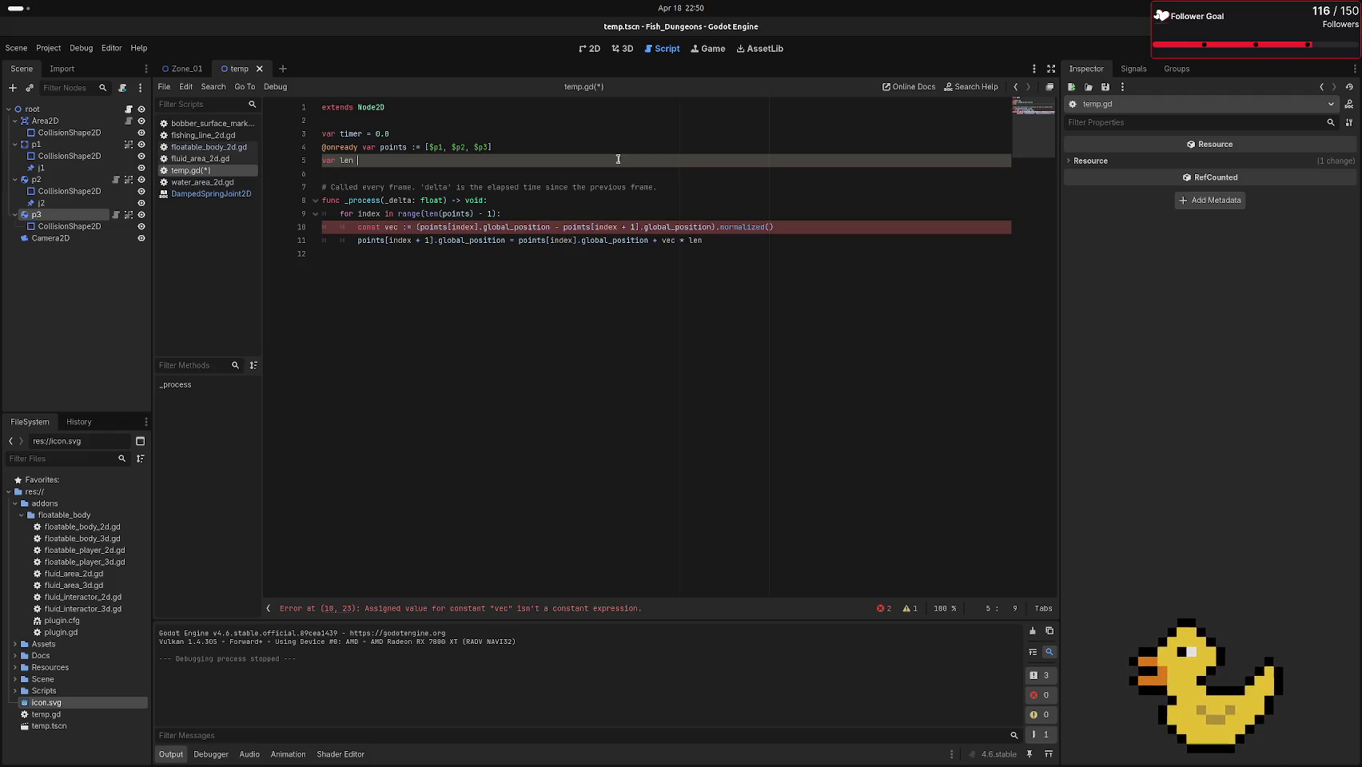
type(":= ")
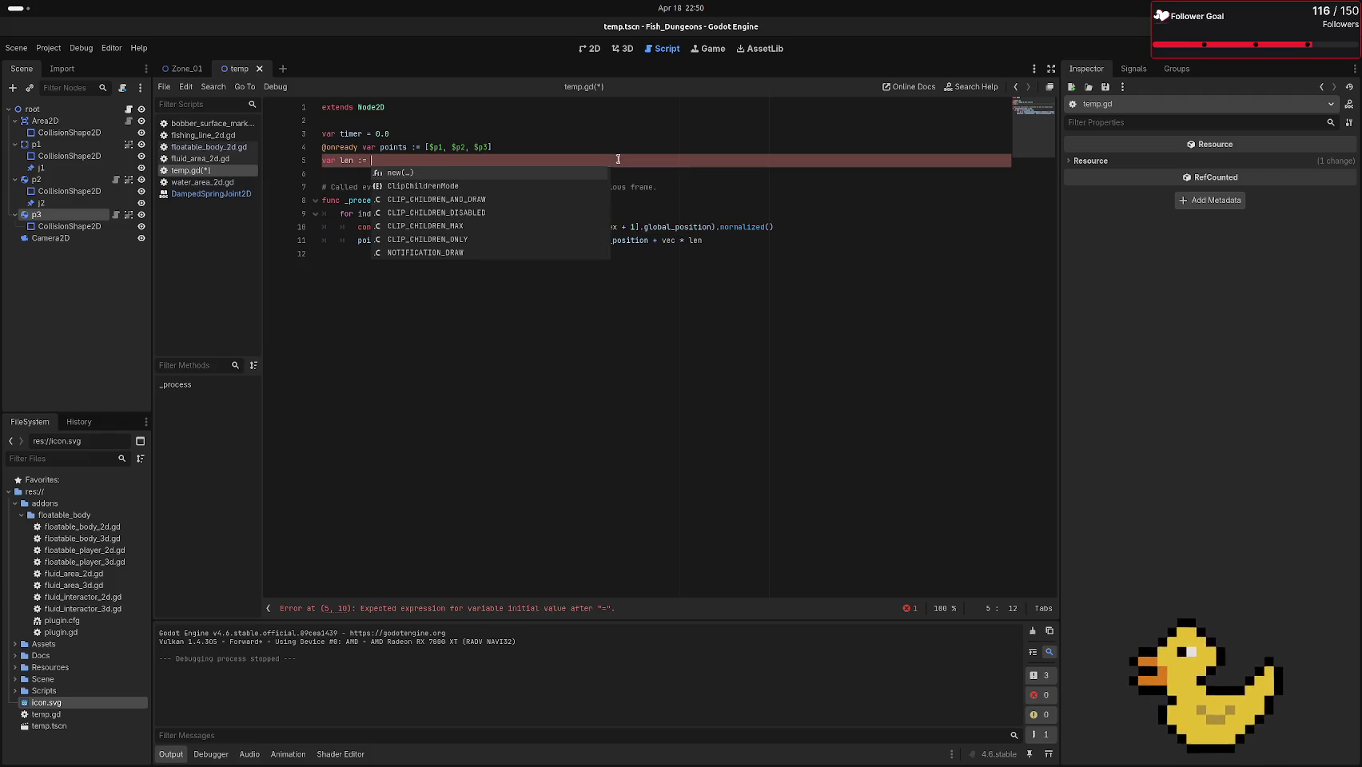
type("50")
left_click(535, 206)
key("Return")
type("len -=")
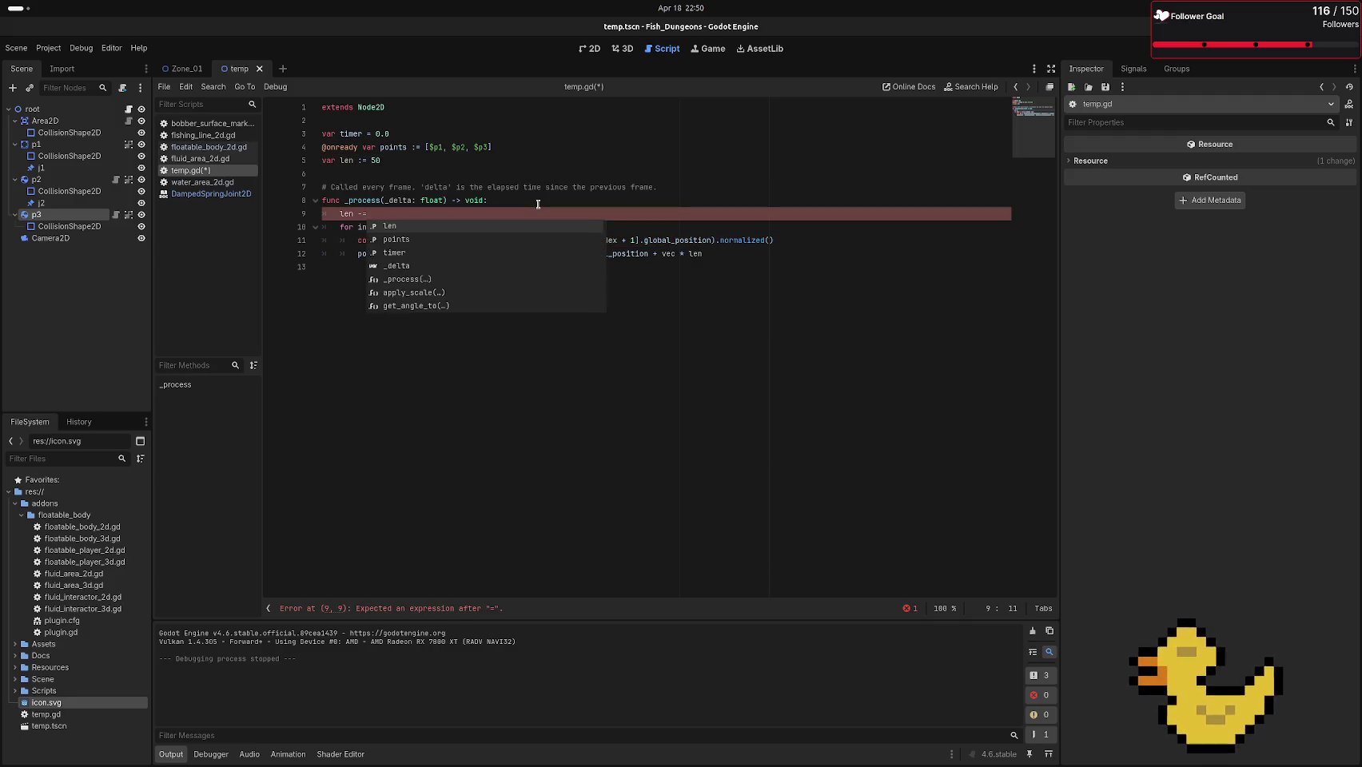
type(" 10")
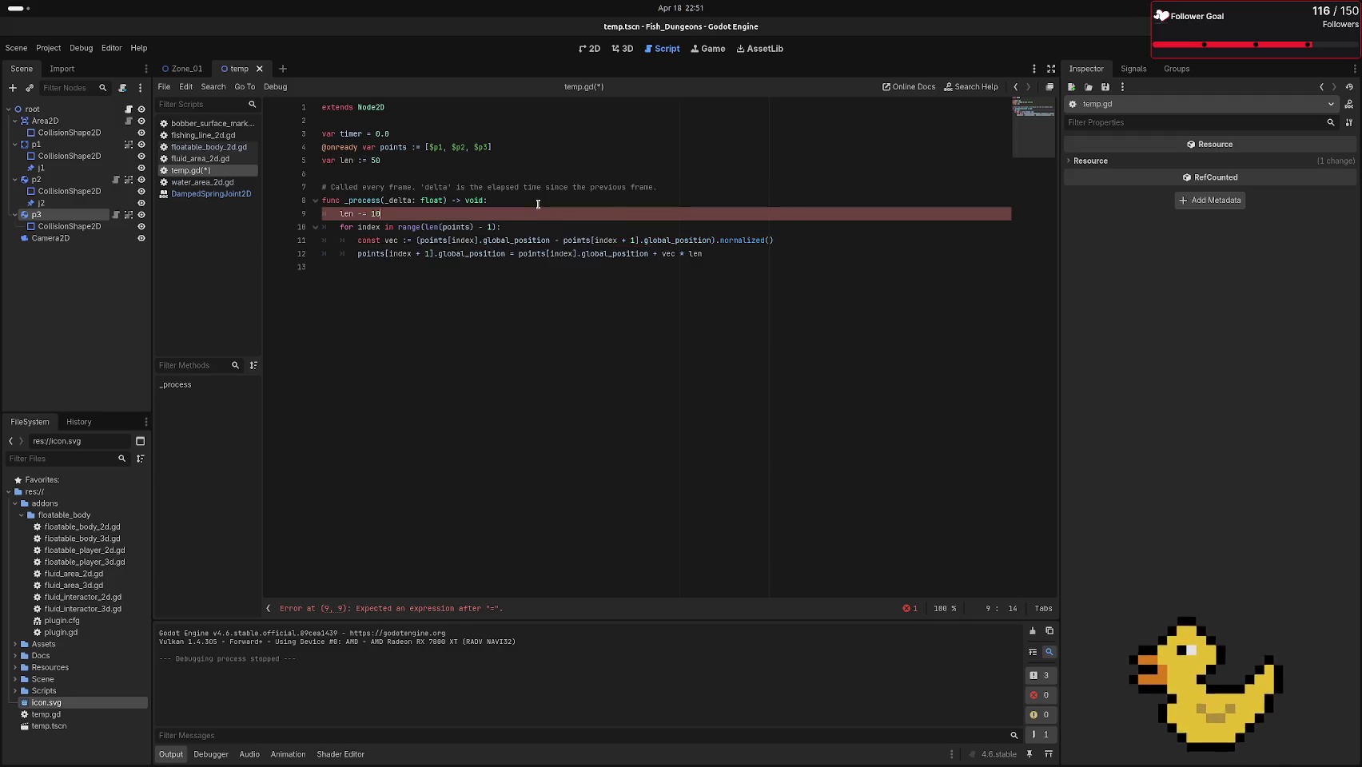
type("*delta")
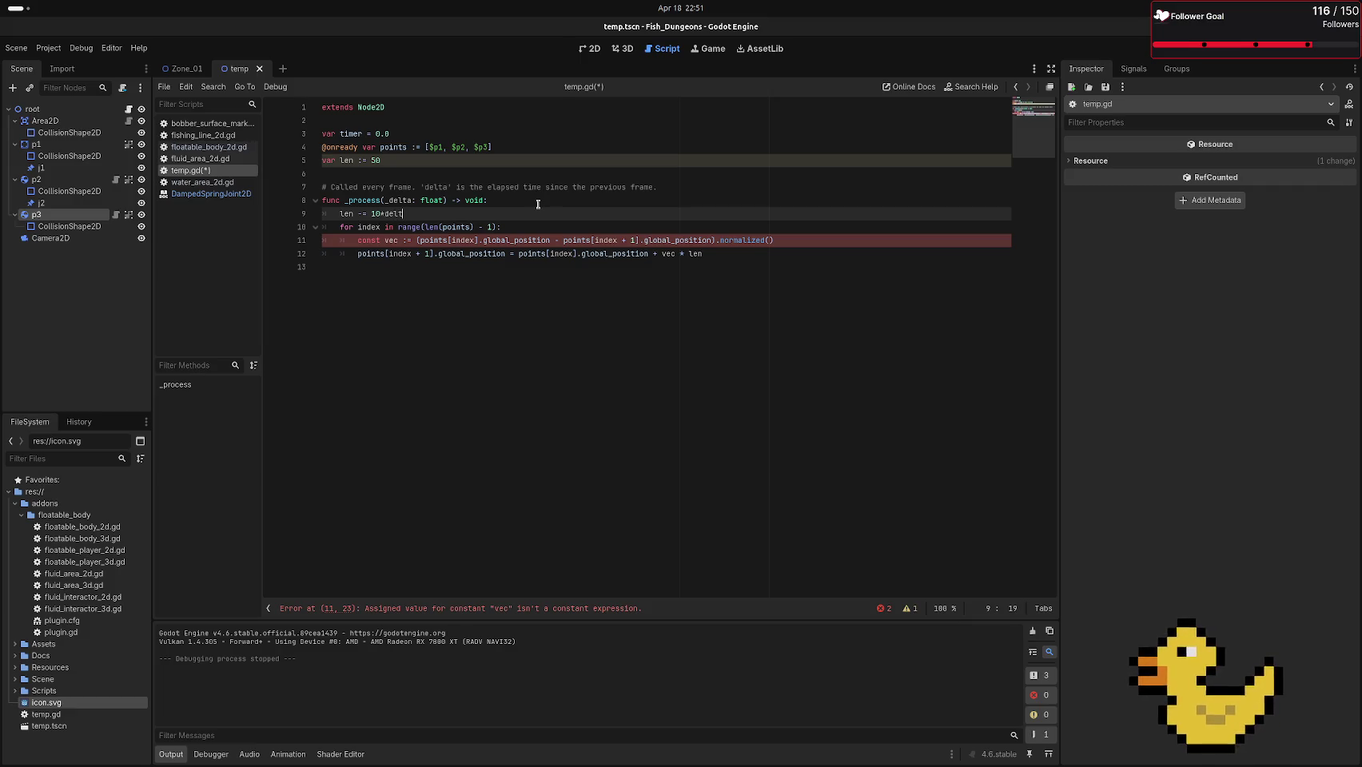
key("Left")
key("Left")
key("Left")
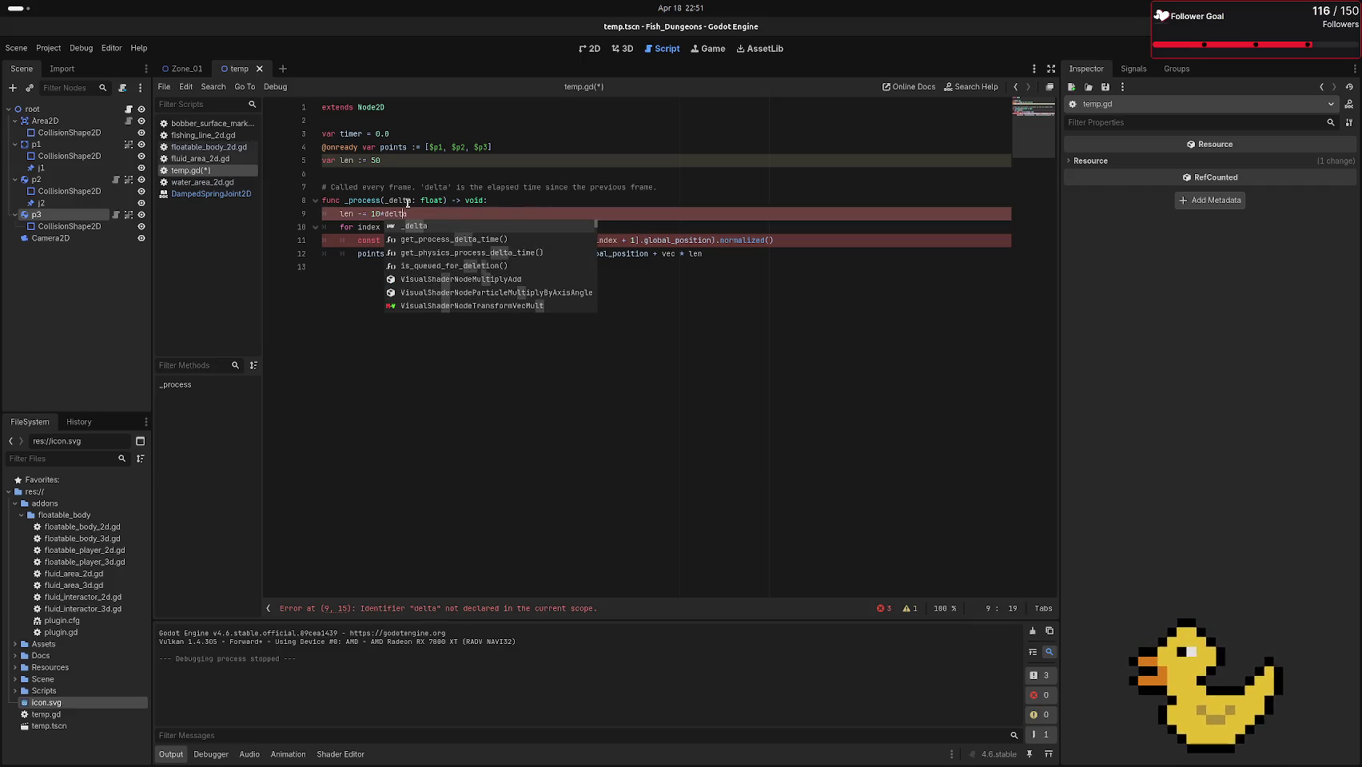
key("Right")
Rename _delta to delta and turn vec into an untyped var instead of const
key("Escape")
key("Up")
key("BackSpace")
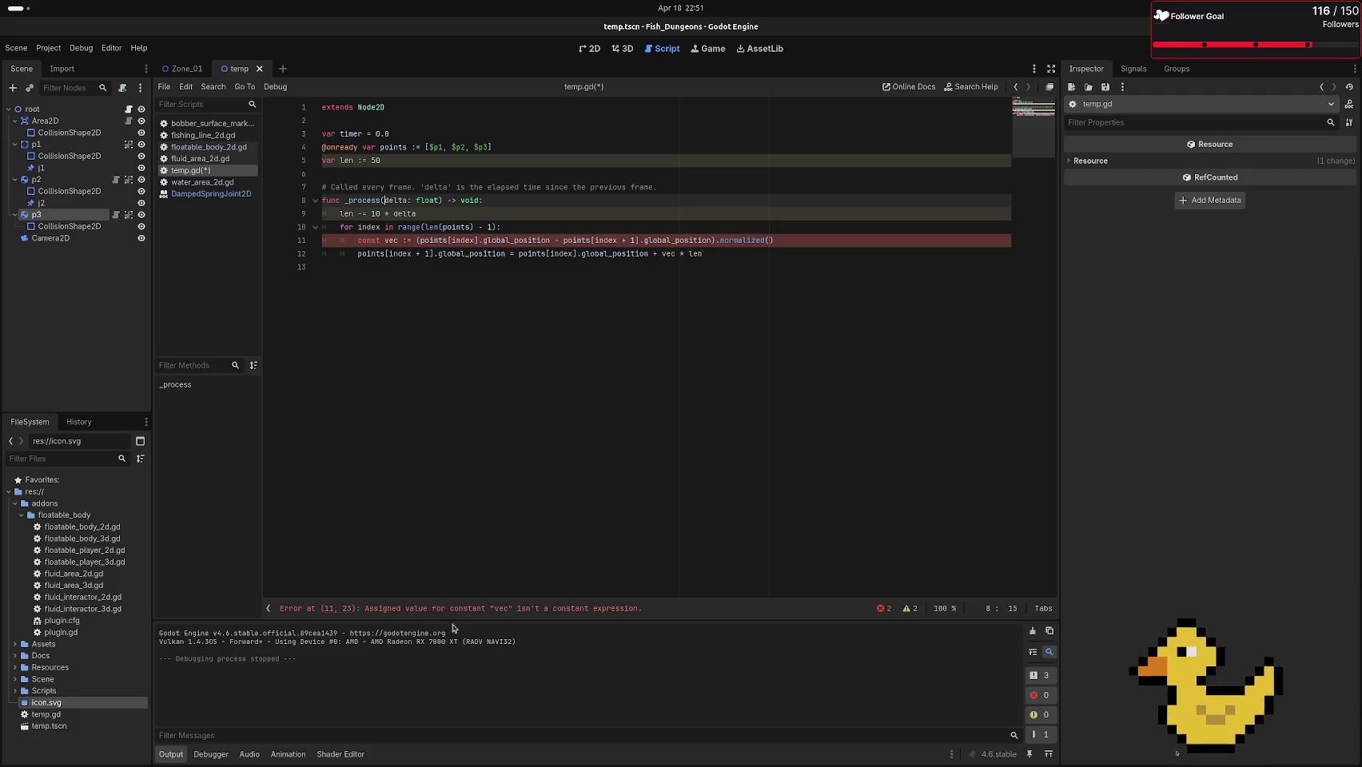
double_click(372, 240)
type("var")
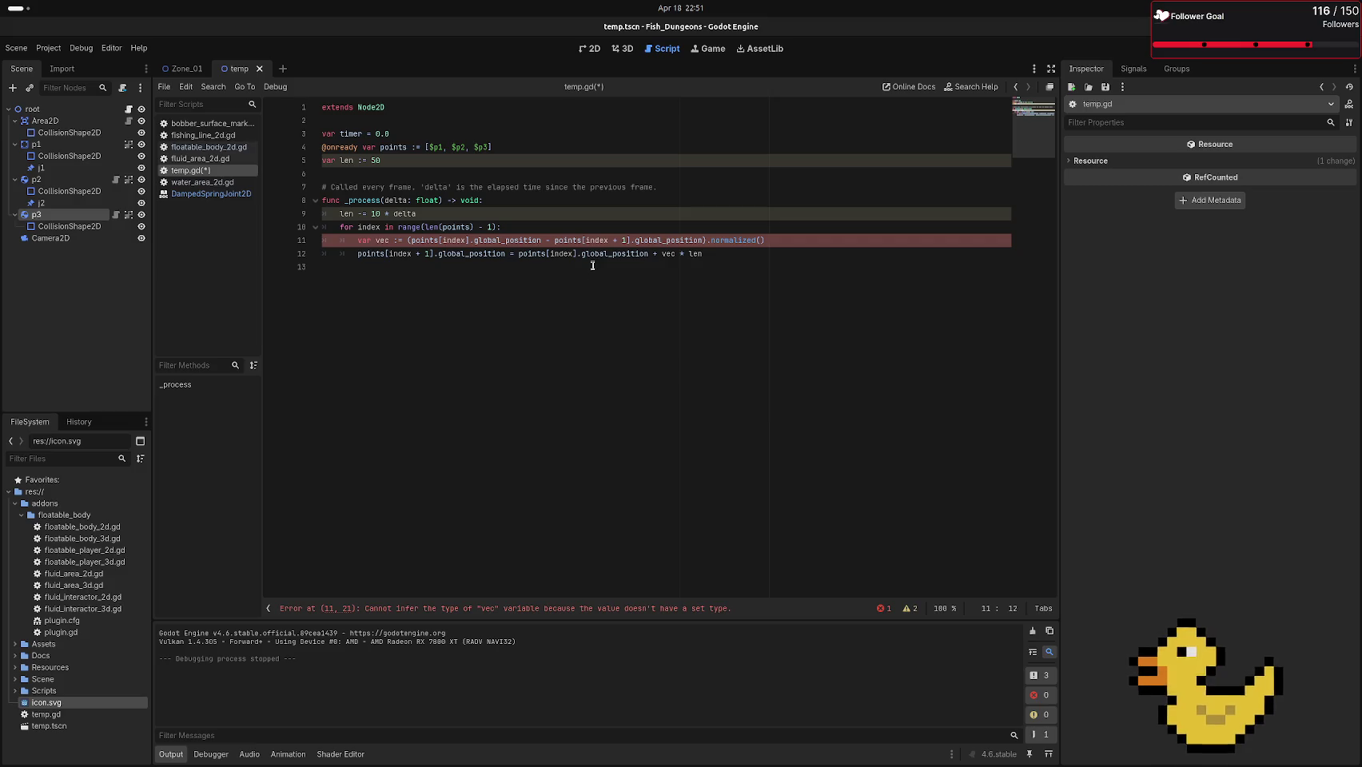
left_click(594, 612)
left_click(399, 240)
key("BackSpace")
left_click(450, 268)
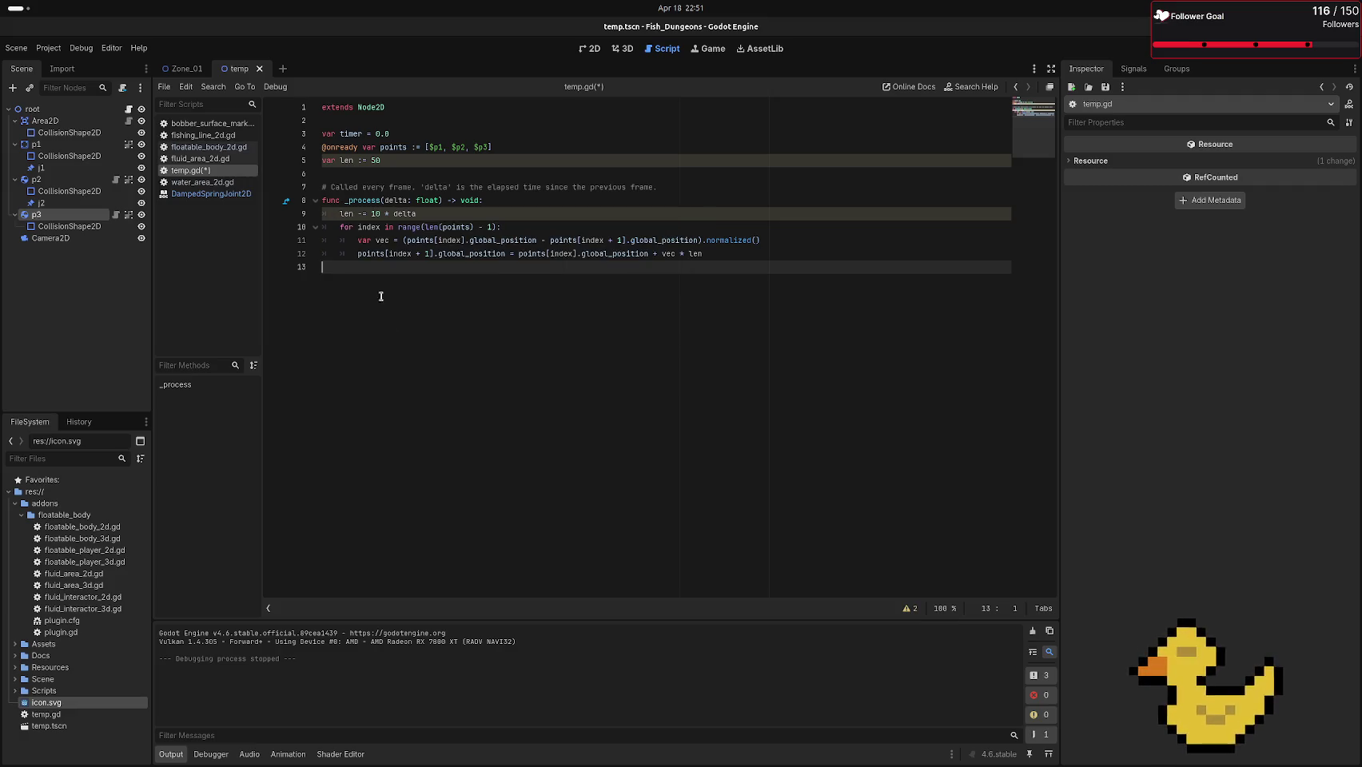
Collapse the debugger error list, then save and run the scene with F6
left_click(211, 756)
left_click(212, 755)
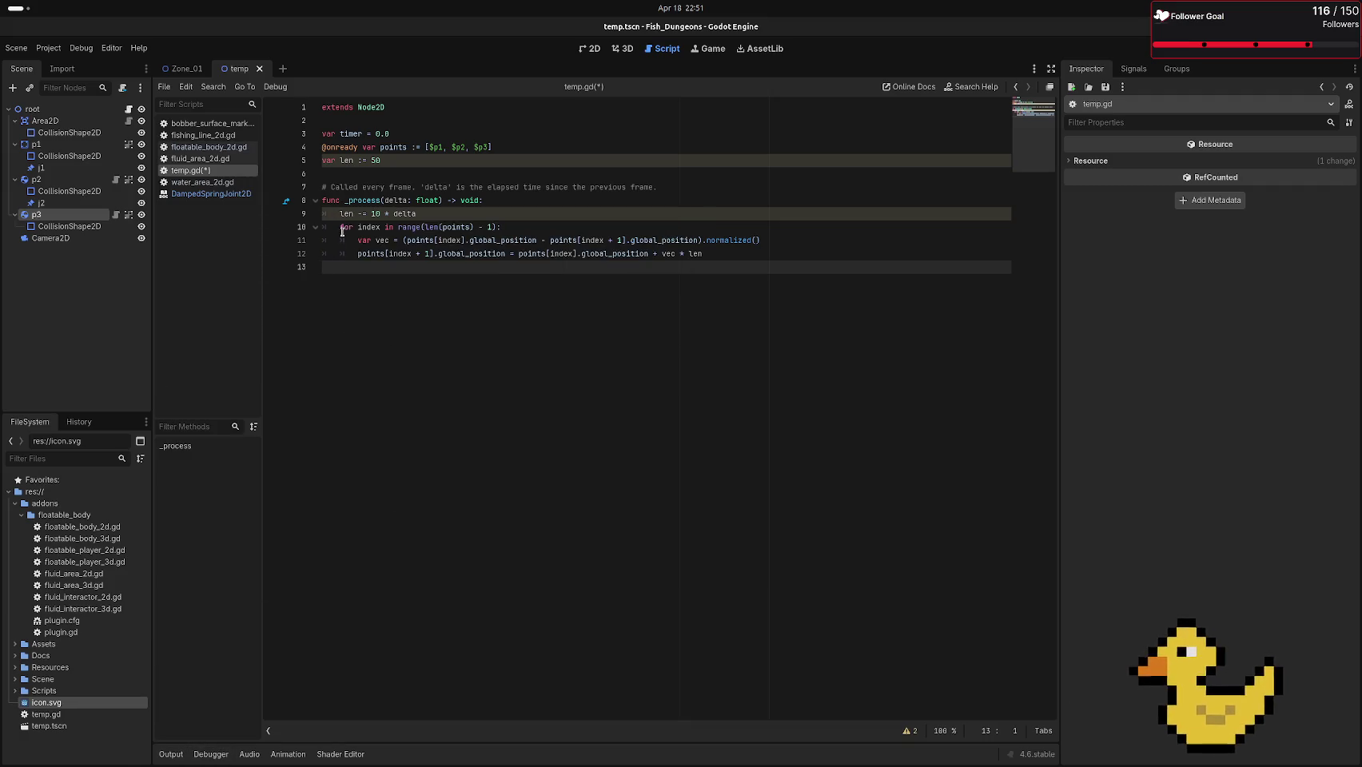
left_click(344, 214)
left_click(376, 147)
key("Down")
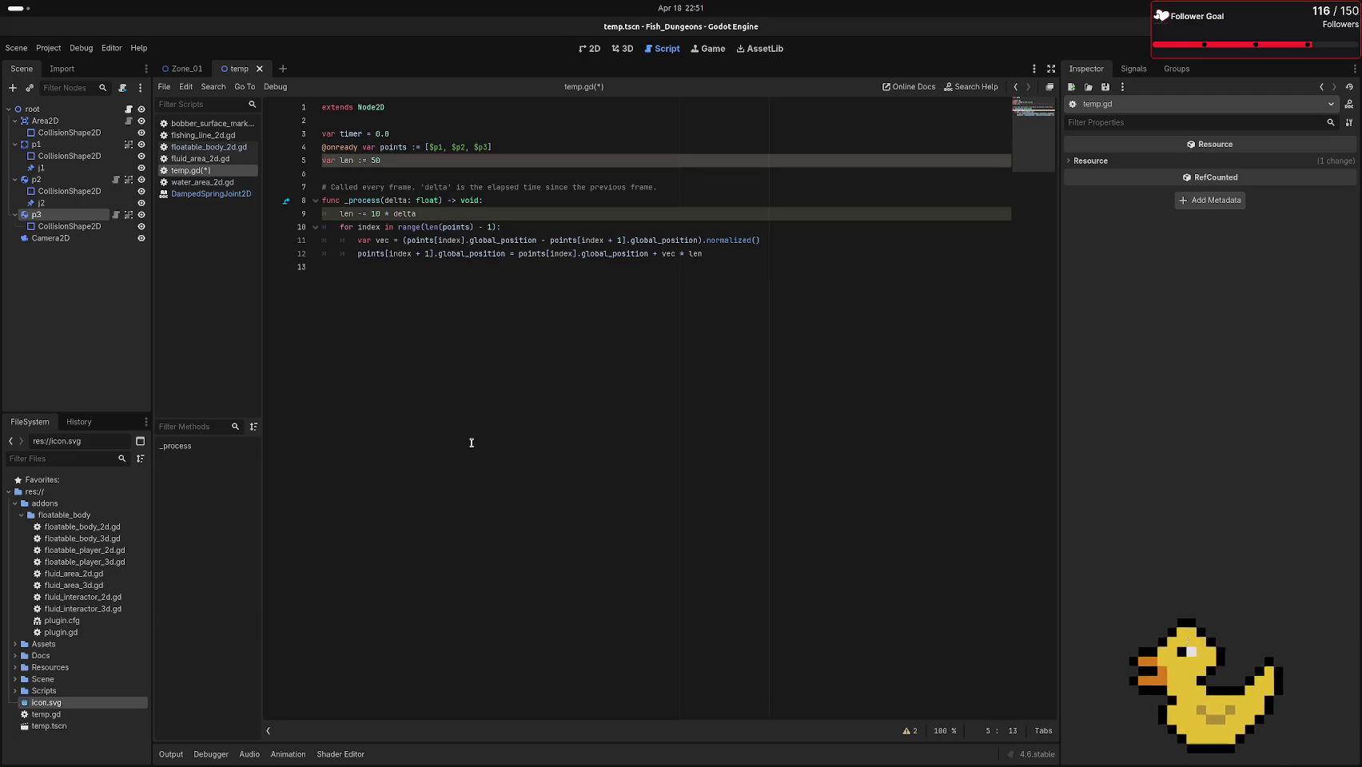
key("F6")
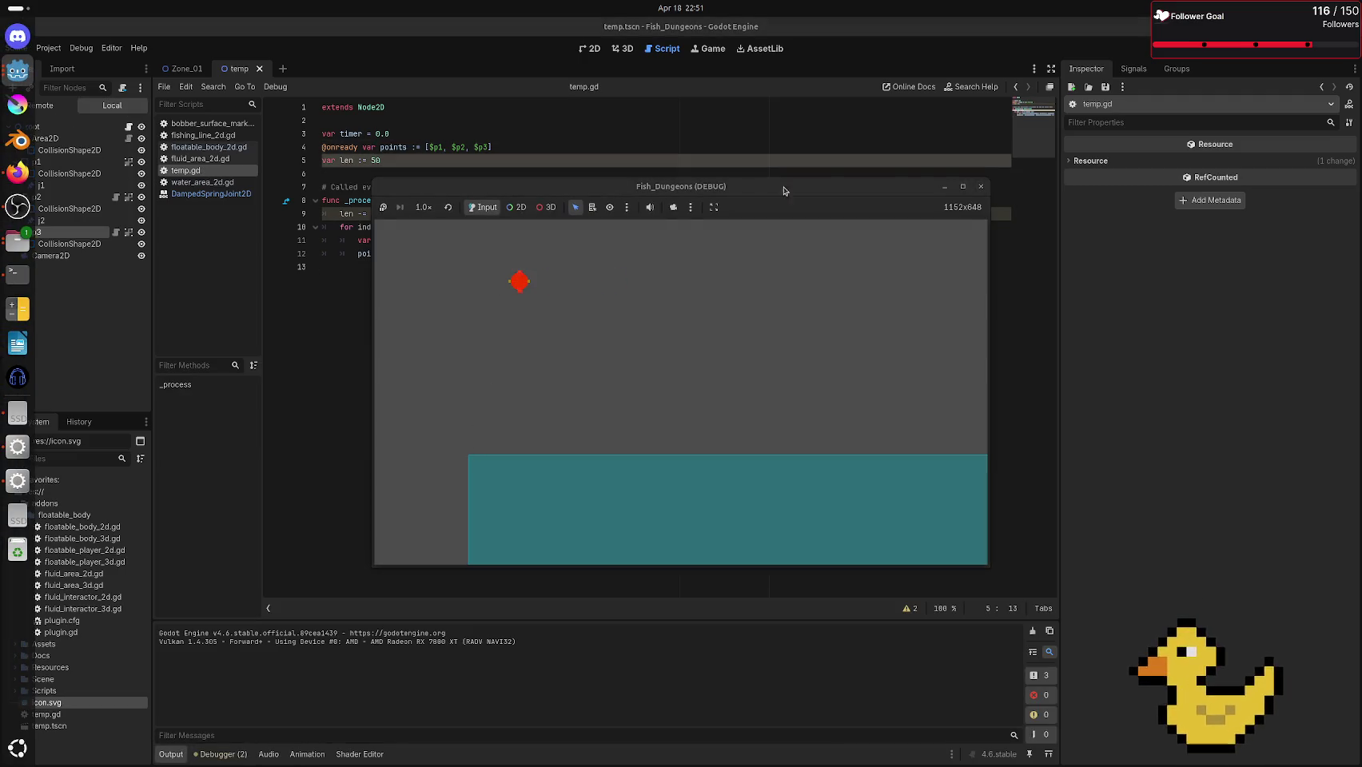
Close the Fish_Dungeons (DEBUG) game window
left_click(980, 186)
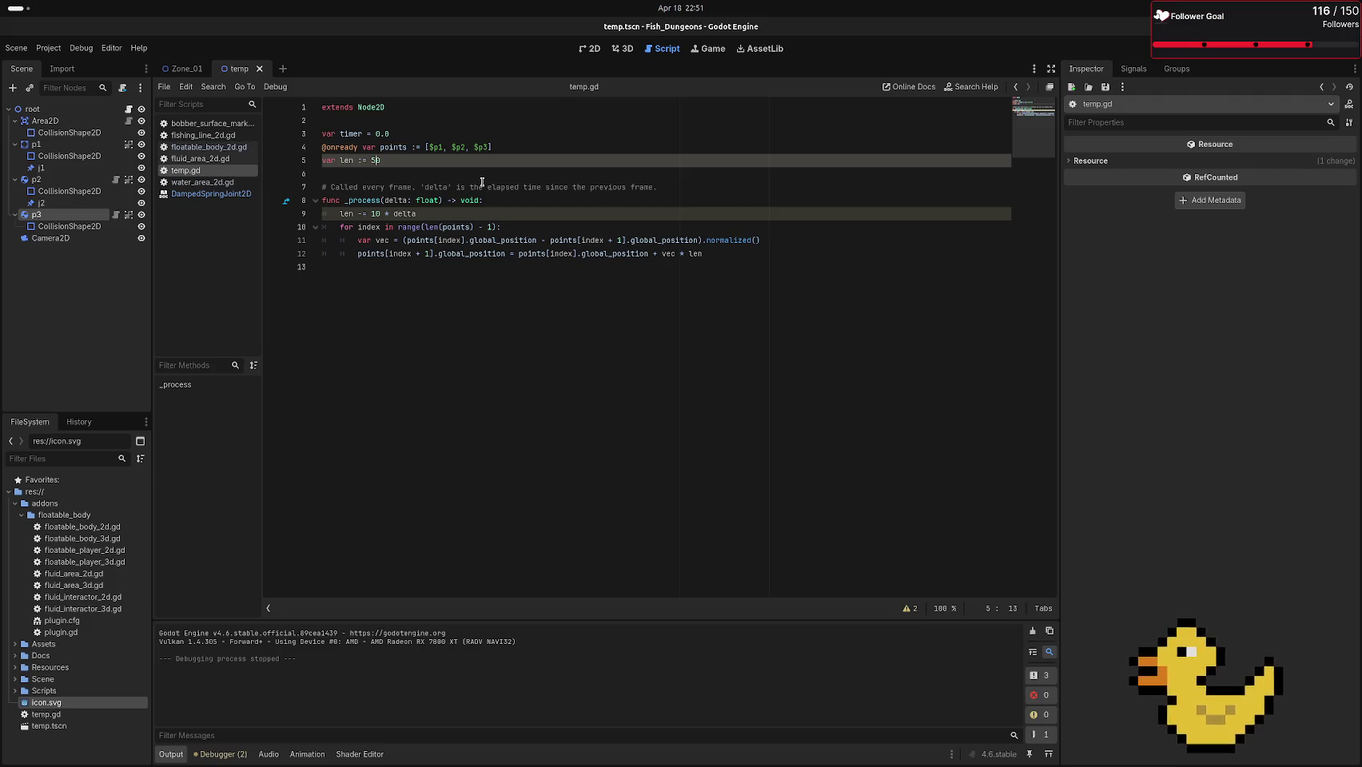
Search Google for 'whiteboard' in a new Firefox tab and open the Web Whiteboard result
mouse_move(3, 476)
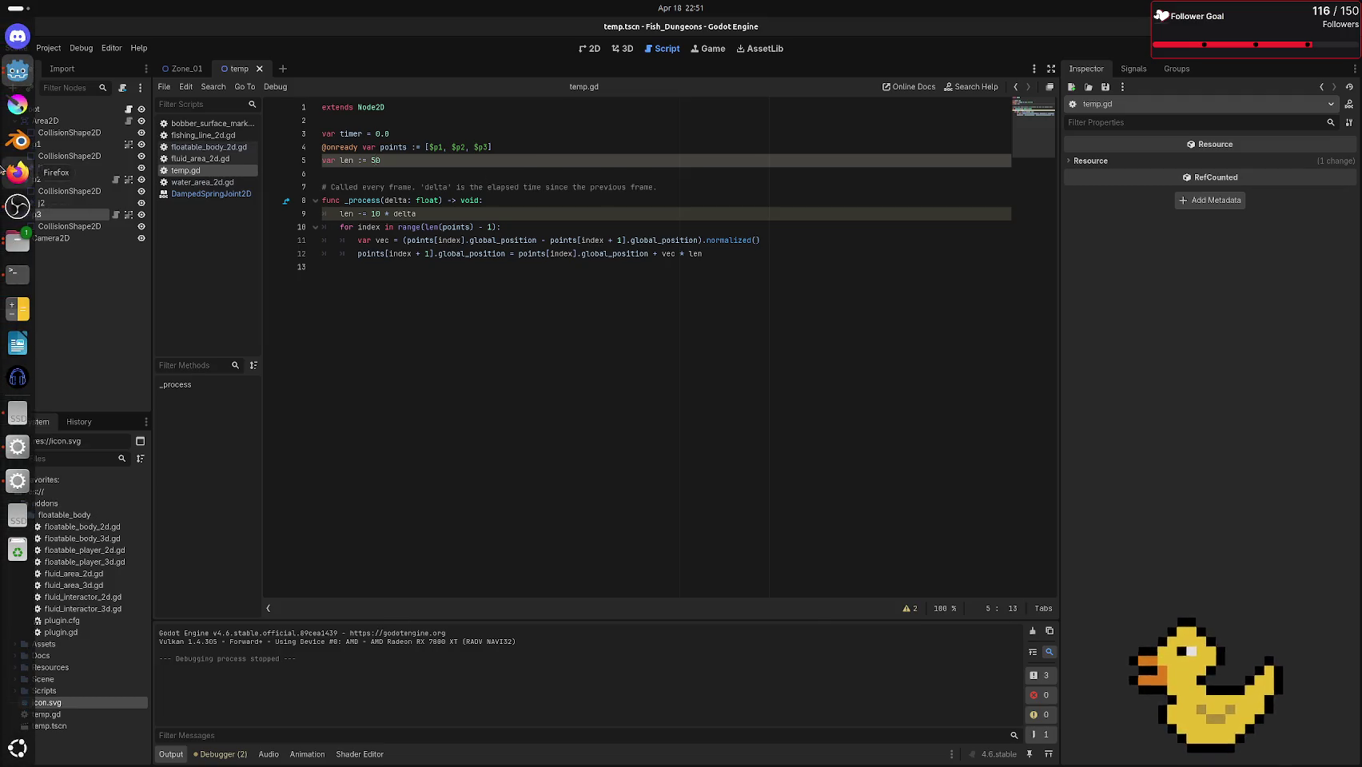
left_click(16, 173)
key("ctrl+t")
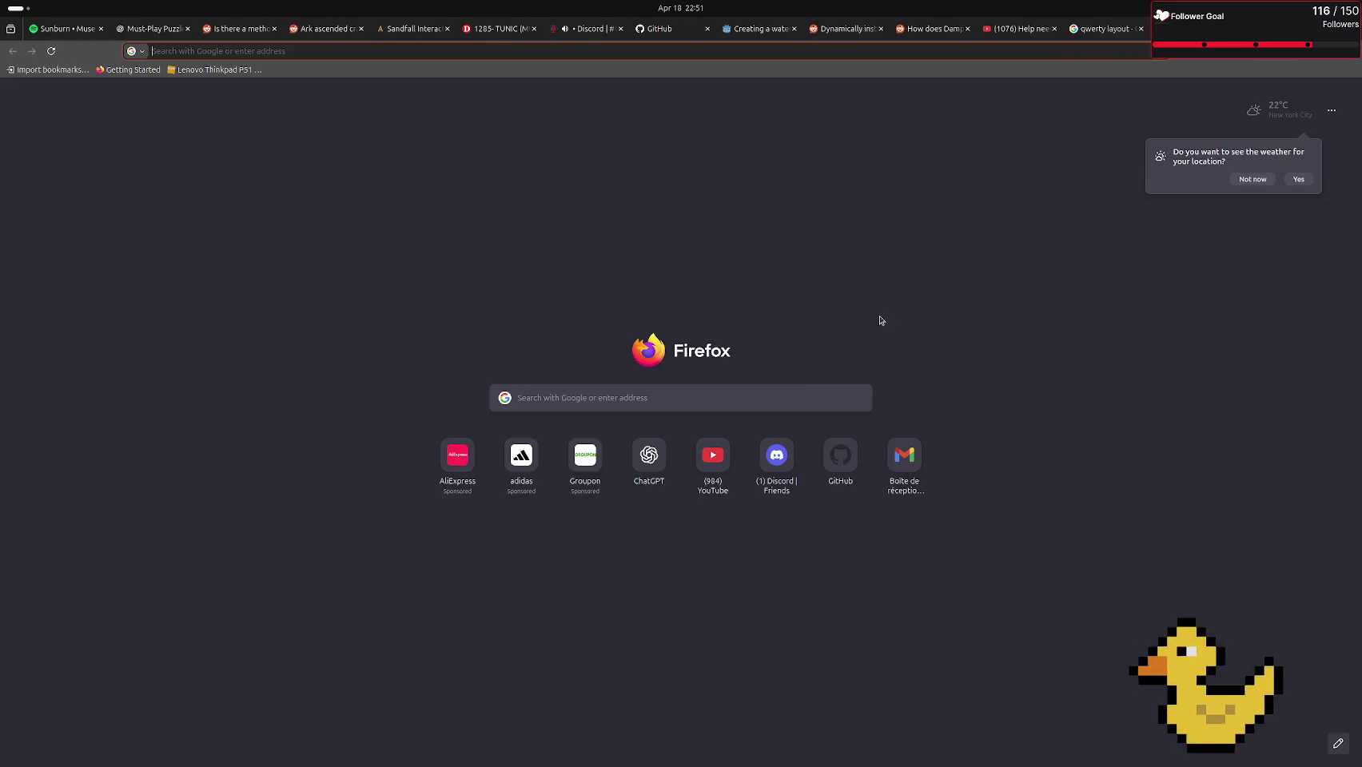
type("whiteboard")
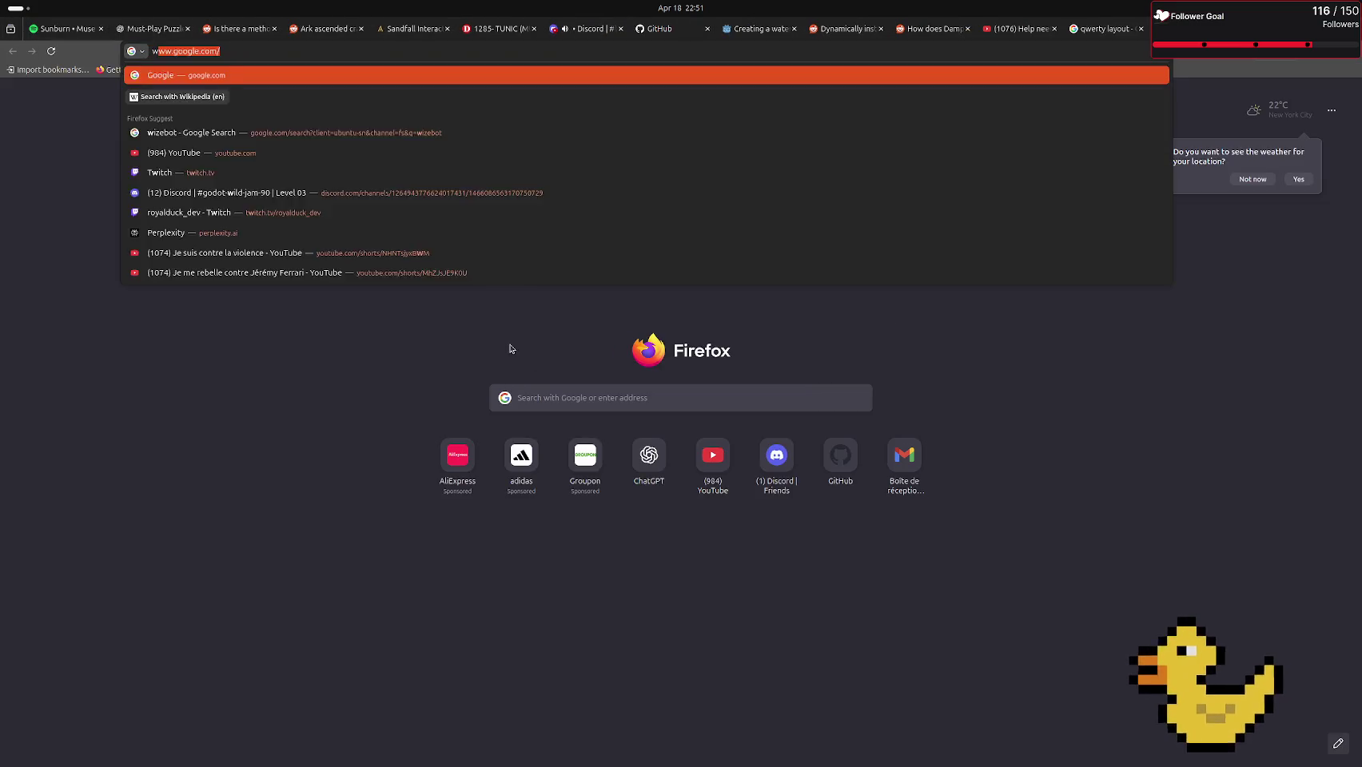
key("Return")
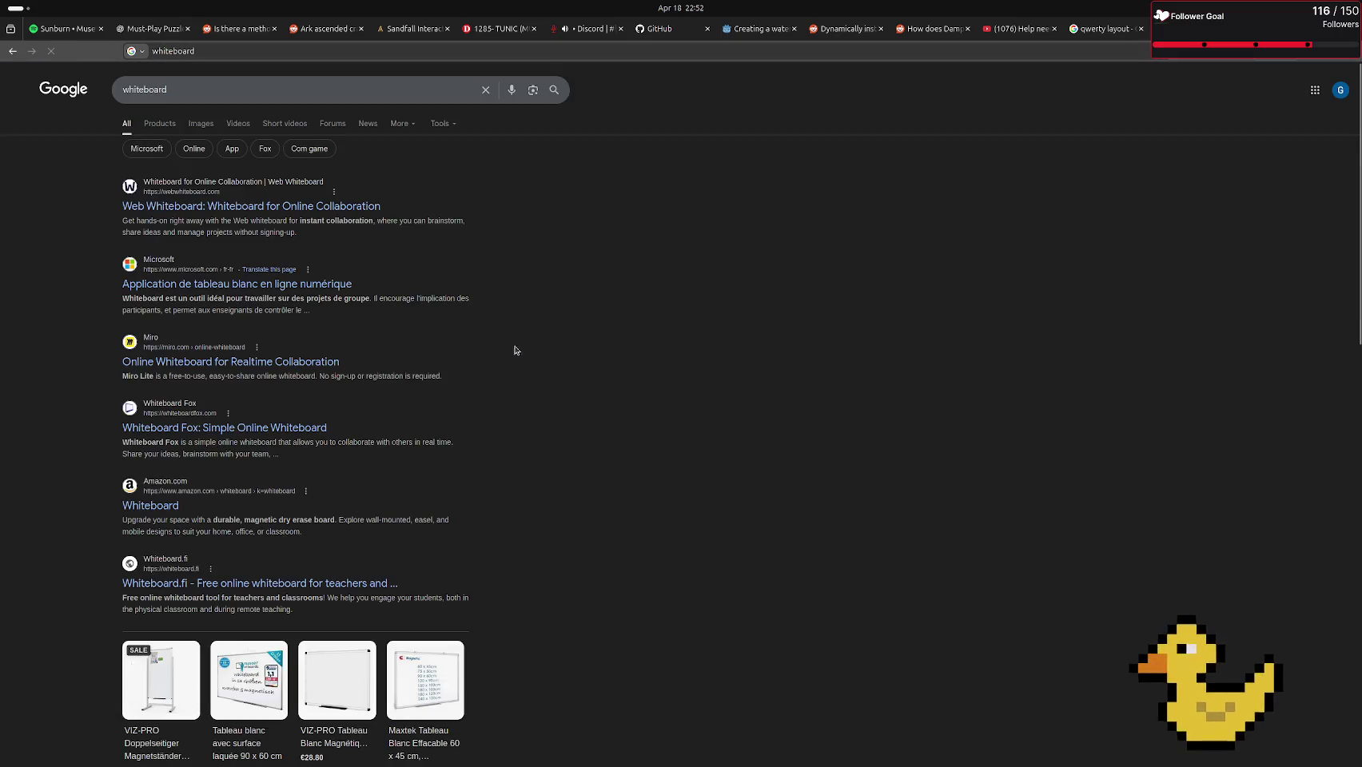
left_click(179, 211)
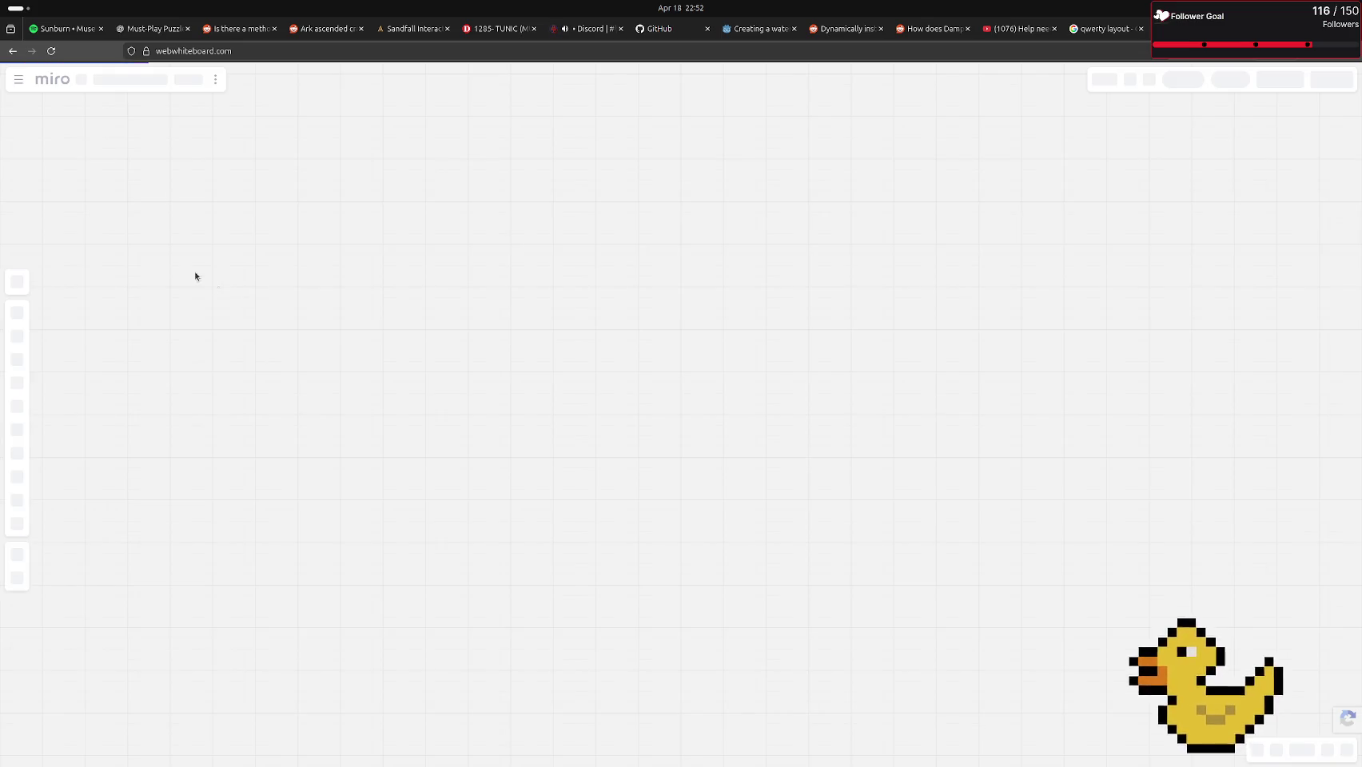
Draw red axes and a diagonal arrow from their corner with the pen tool
key("p")
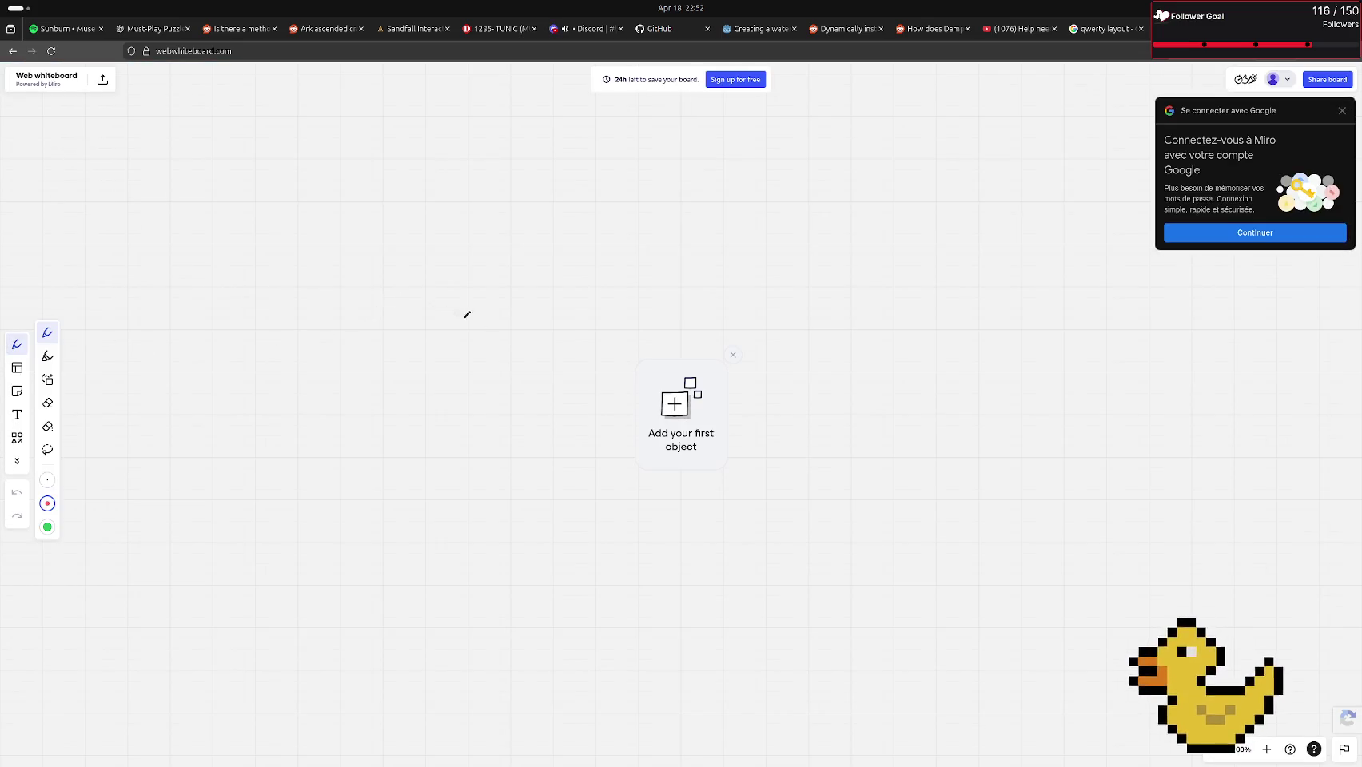
mouse_move(495, 268)
left_mouse_down()
mouse_move(499, 459)
mouse_move(706, 454)
left_mouse_up()
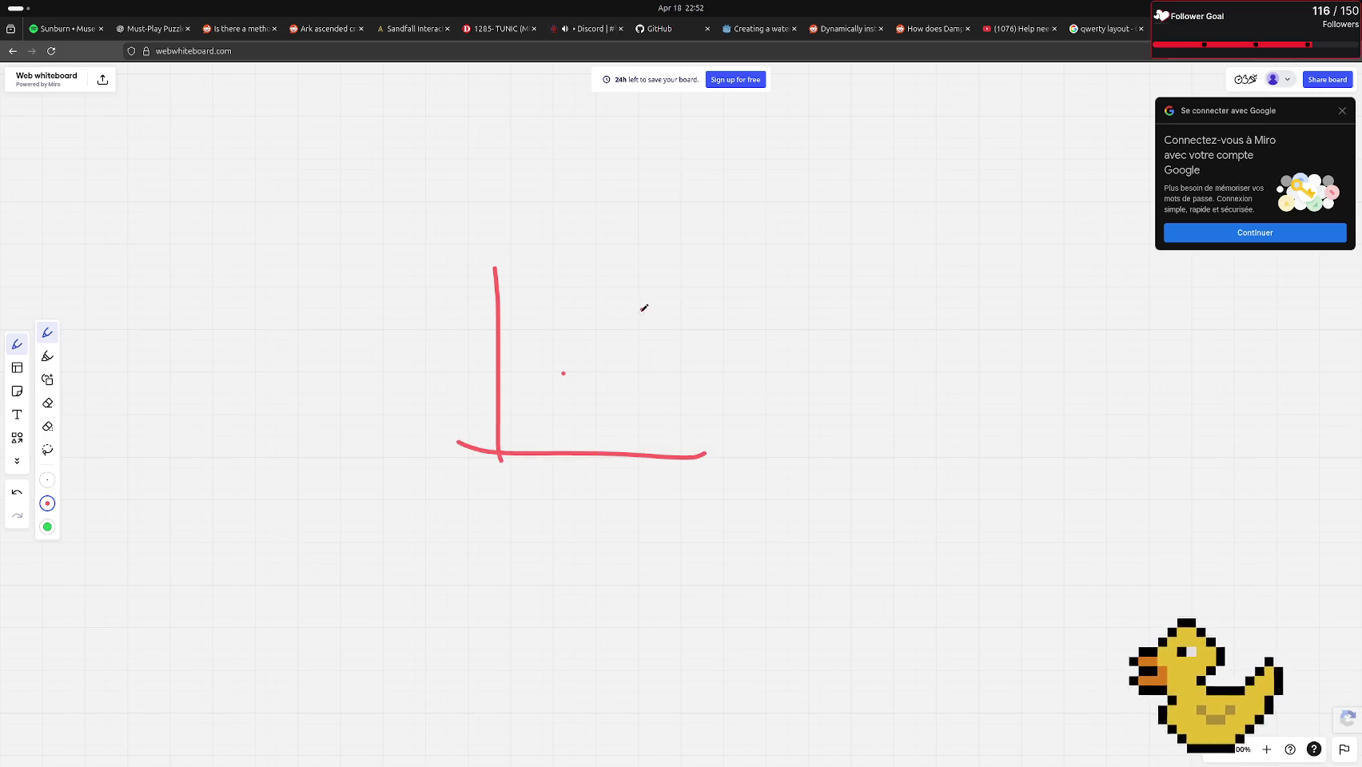
mouse_move(499, 452)
left_mouse_down()
mouse_move(569, 387)
mouse_move(553, 390)
mouse_move(564, 401)
left_mouse_up()
key("alt+Tab")
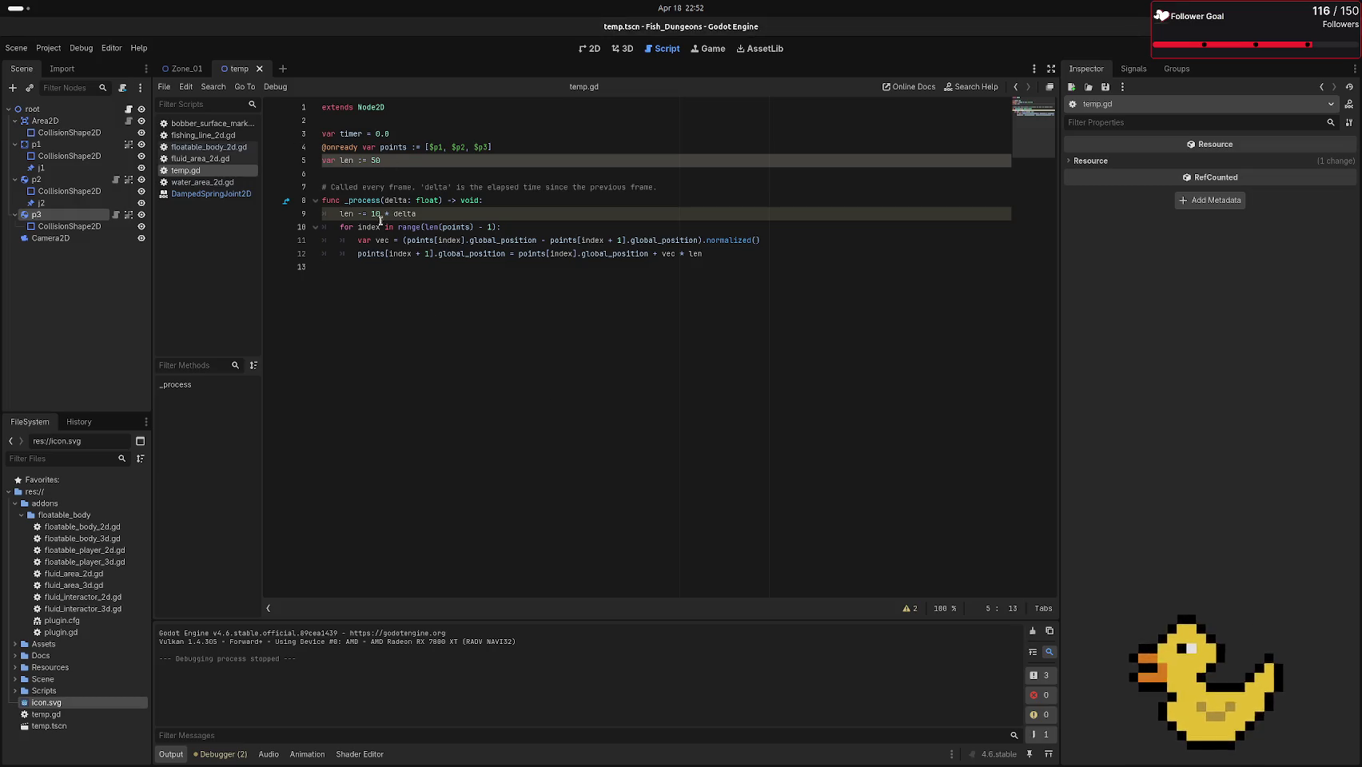
Edit line 12 to set points[index] from points[index + 1].global_position plus vec * len
left_click(428, 254)
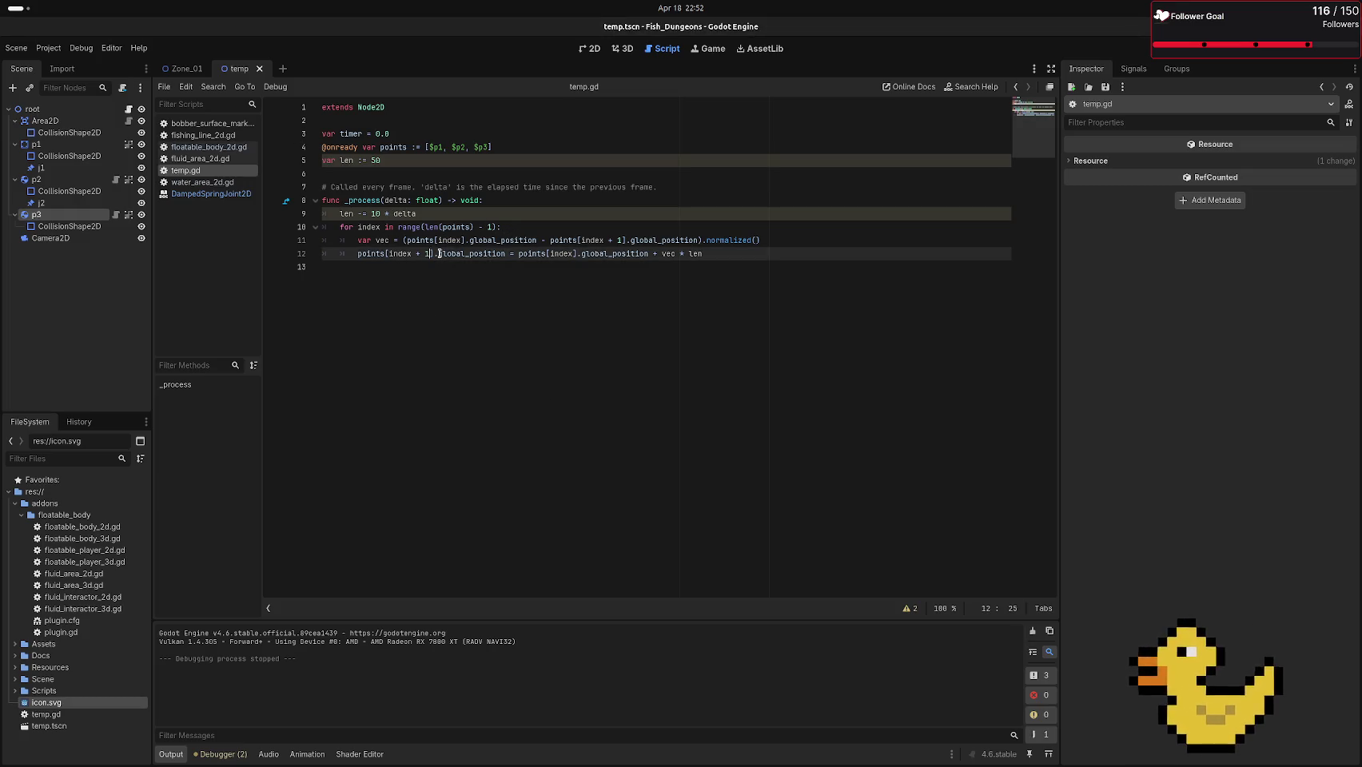
key("BackSpace")
key("BackSpace")
key("BackSpace")
key("ctrl+Right")
key("ctrl+Right")
key("ctrl+Right")
type("+ 1")
Test-run the scene several times, stopping each run, then return to the whiteboard
key("F6")
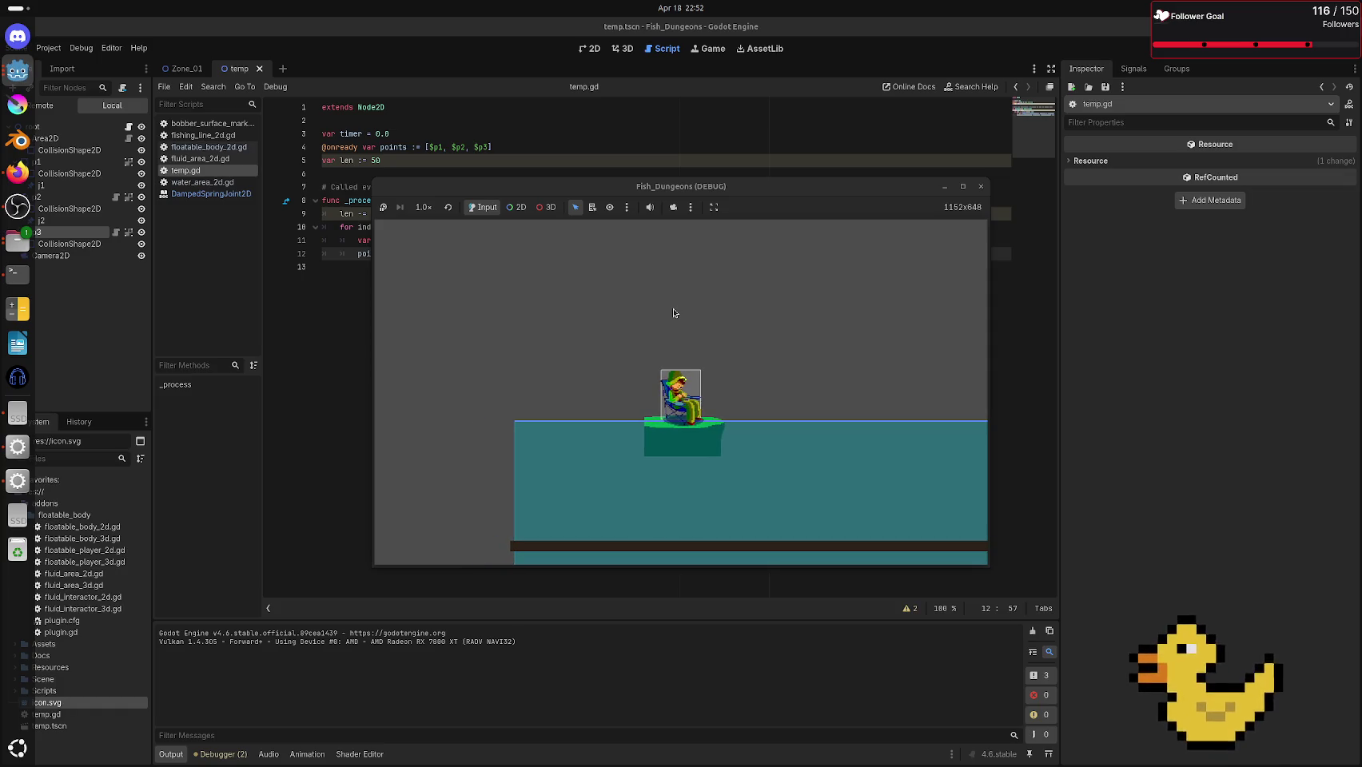
left_click(980, 188)
key("F6")
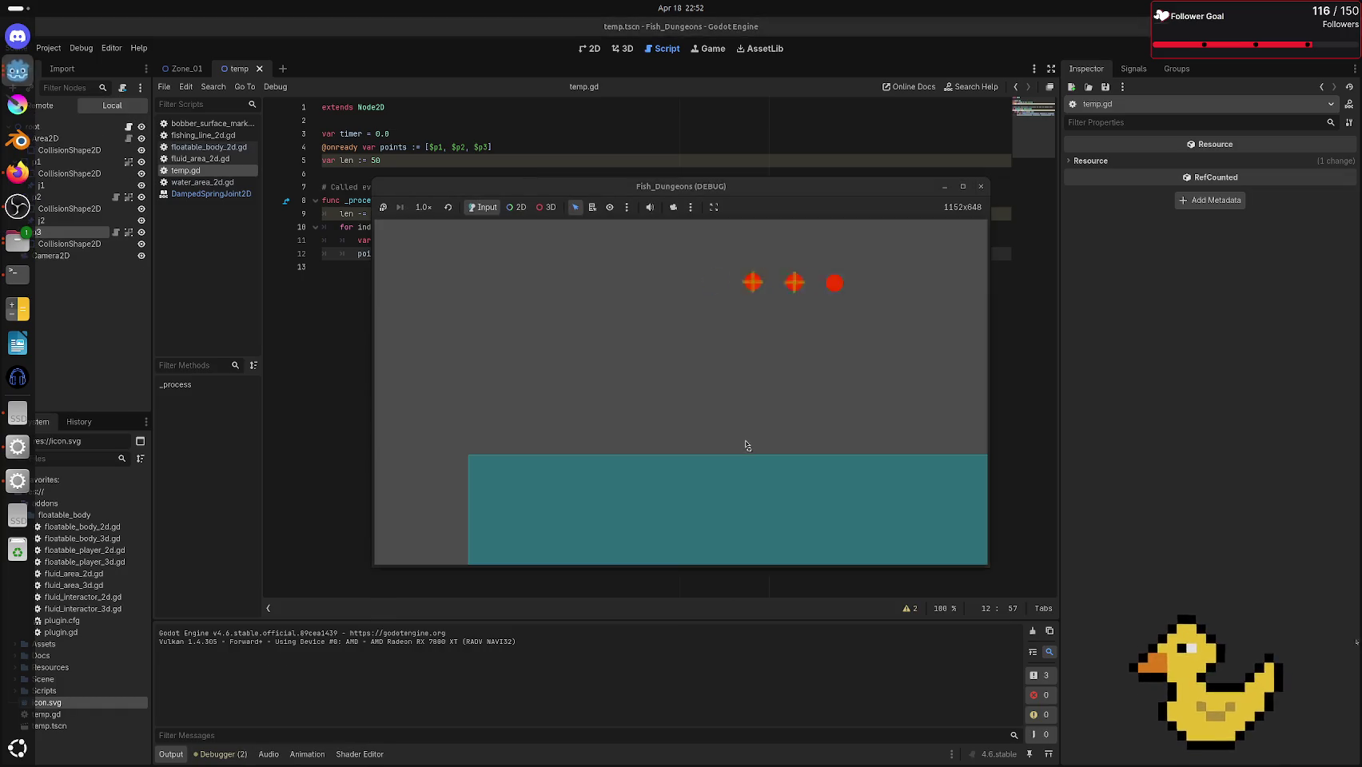
key("F8")
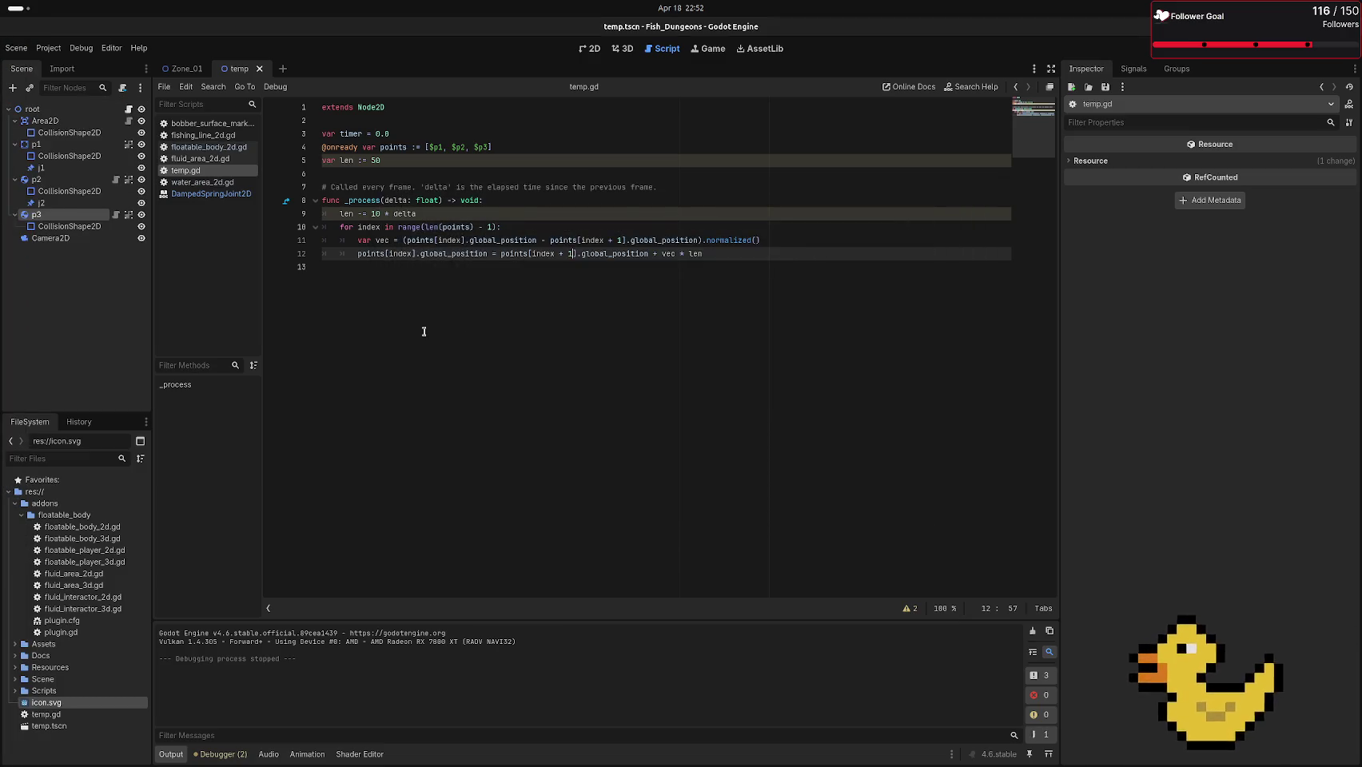
key("F6")
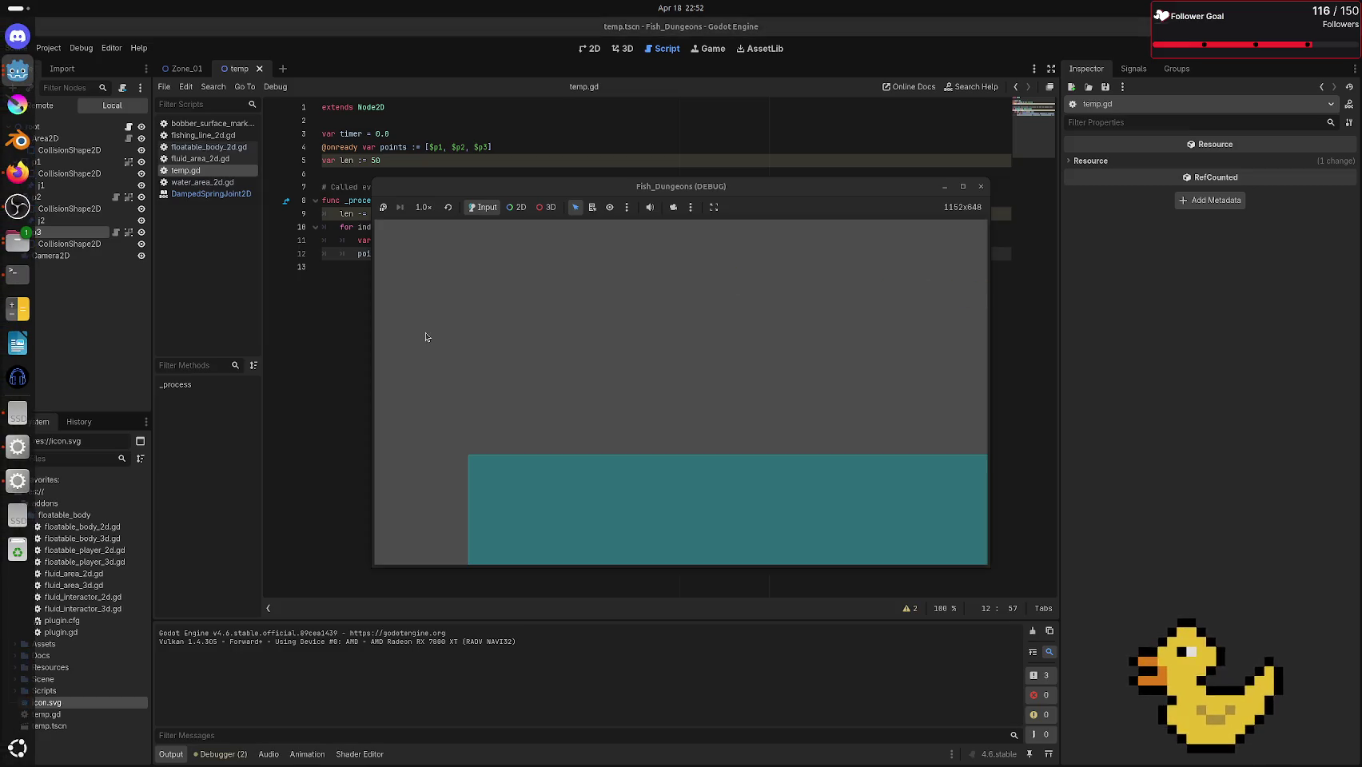
key("F8")
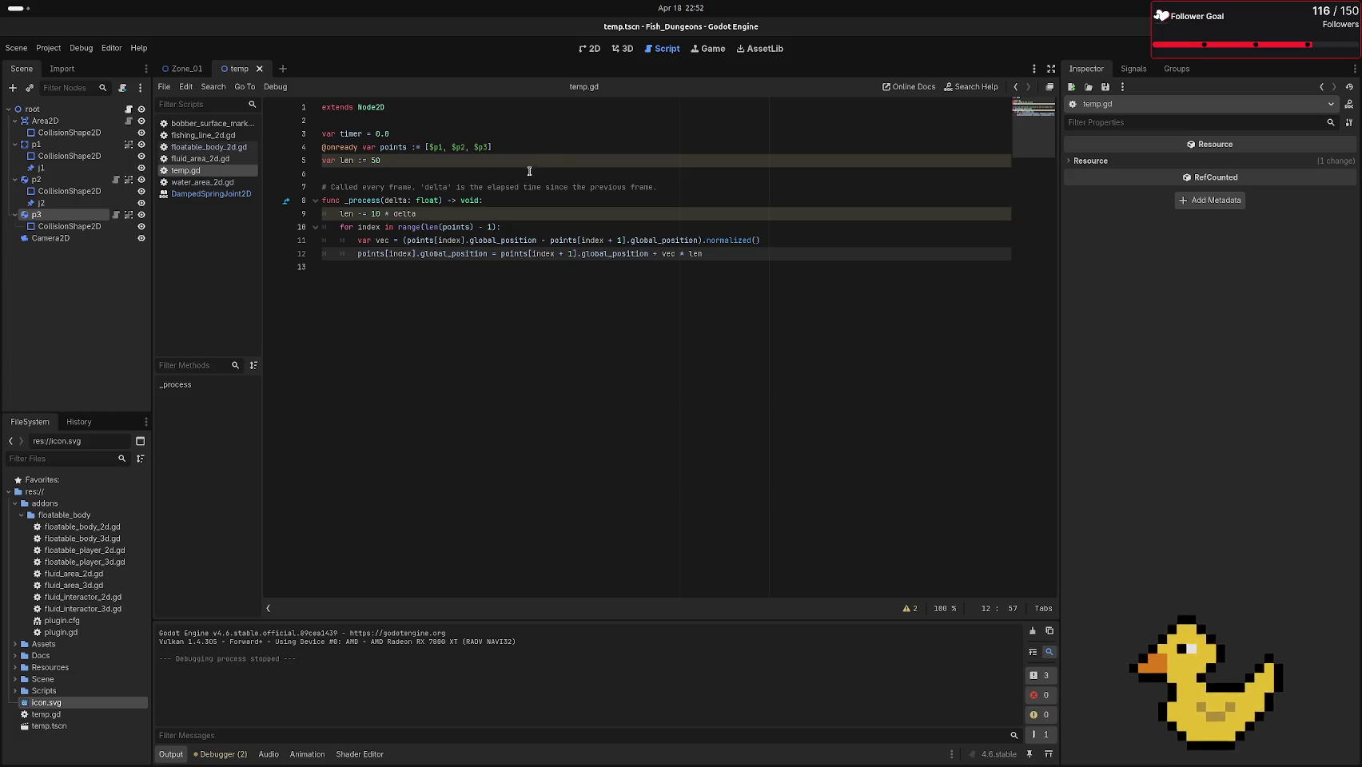
mouse_move(2, 240)
left_click(4, 174)
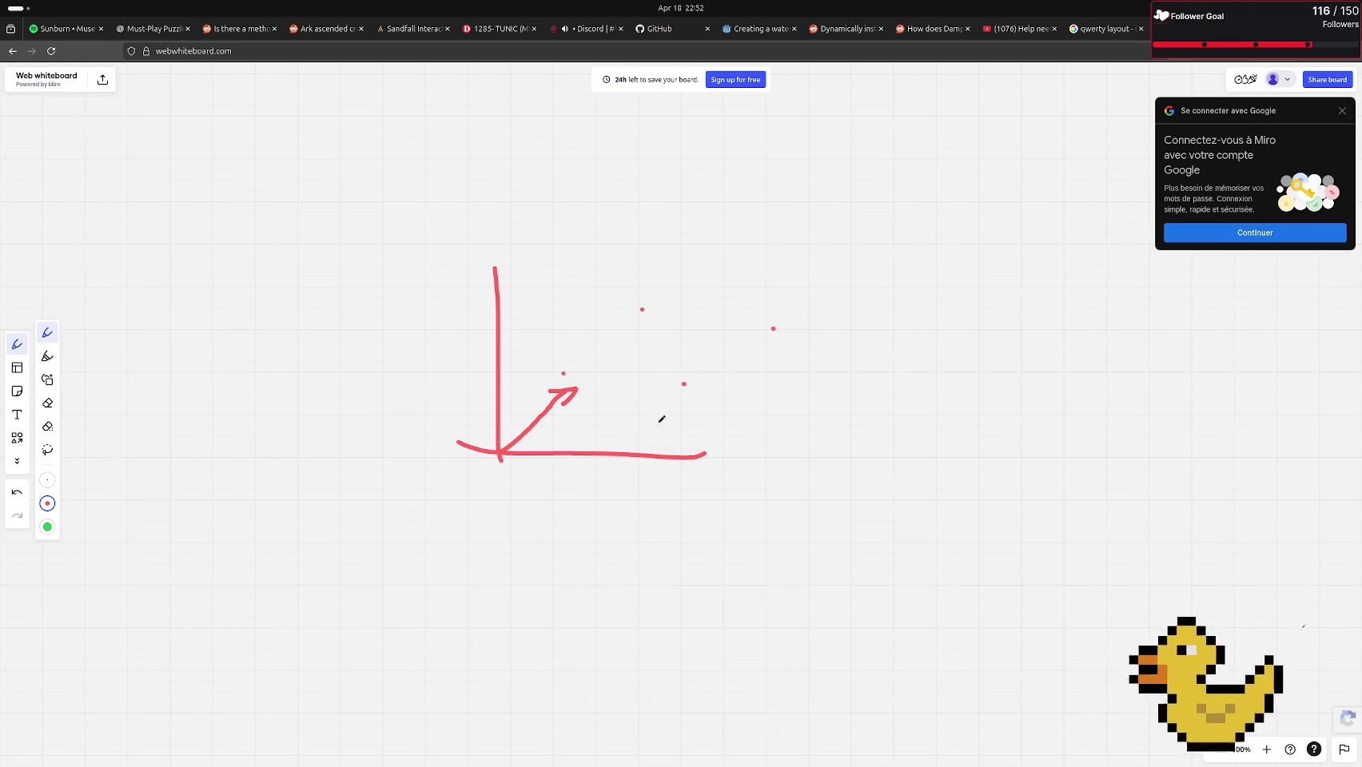
Draw two more red arrows on the whiteboard: one slanting down-left, one toward the middle dot
mouse_move(590, 492)
left_mouse_down()
mouse_move(570, 504)
mouse_move(591, 510)
mouse_move(687, 386)
left_mouse_up()
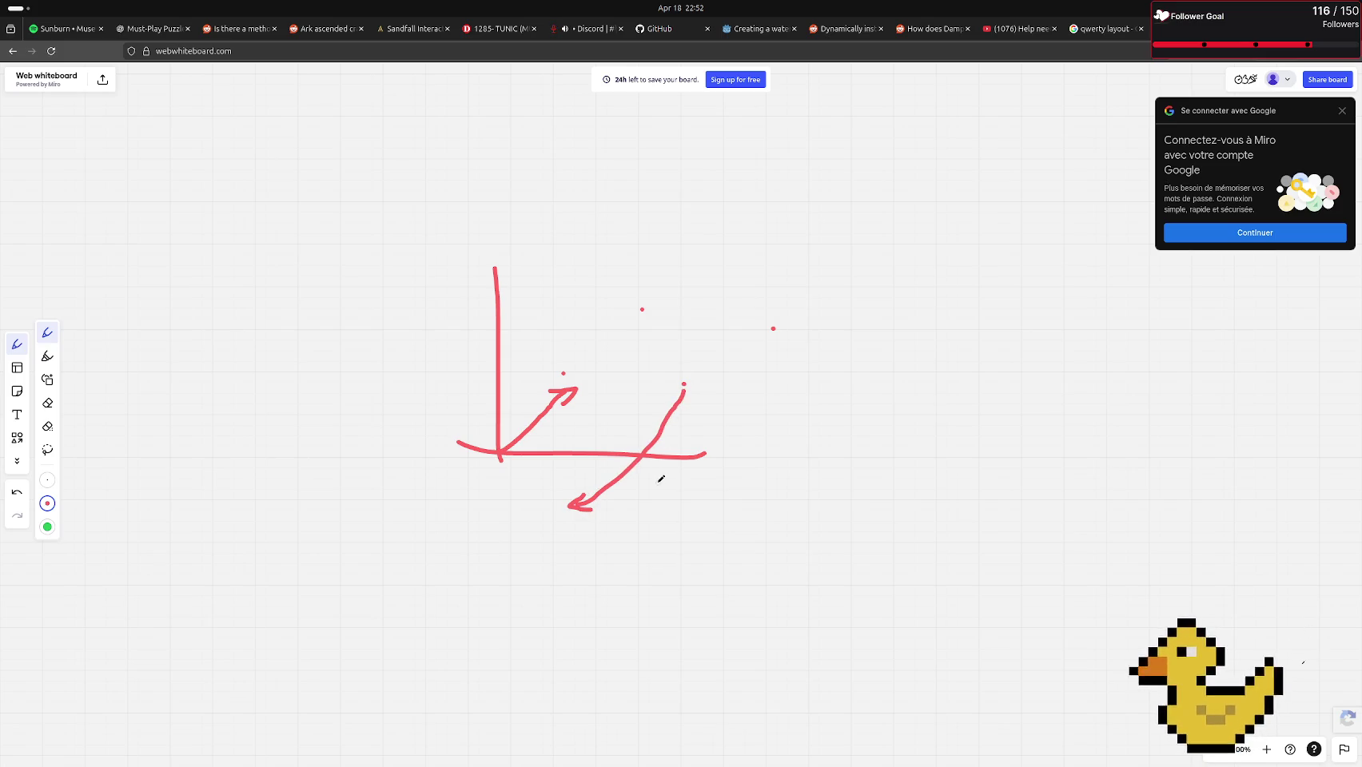
mouse_move(774, 327)
left_mouse_down()
mouse_move(705, 367)
mouse_move(723, 364)
left_mouse_up()
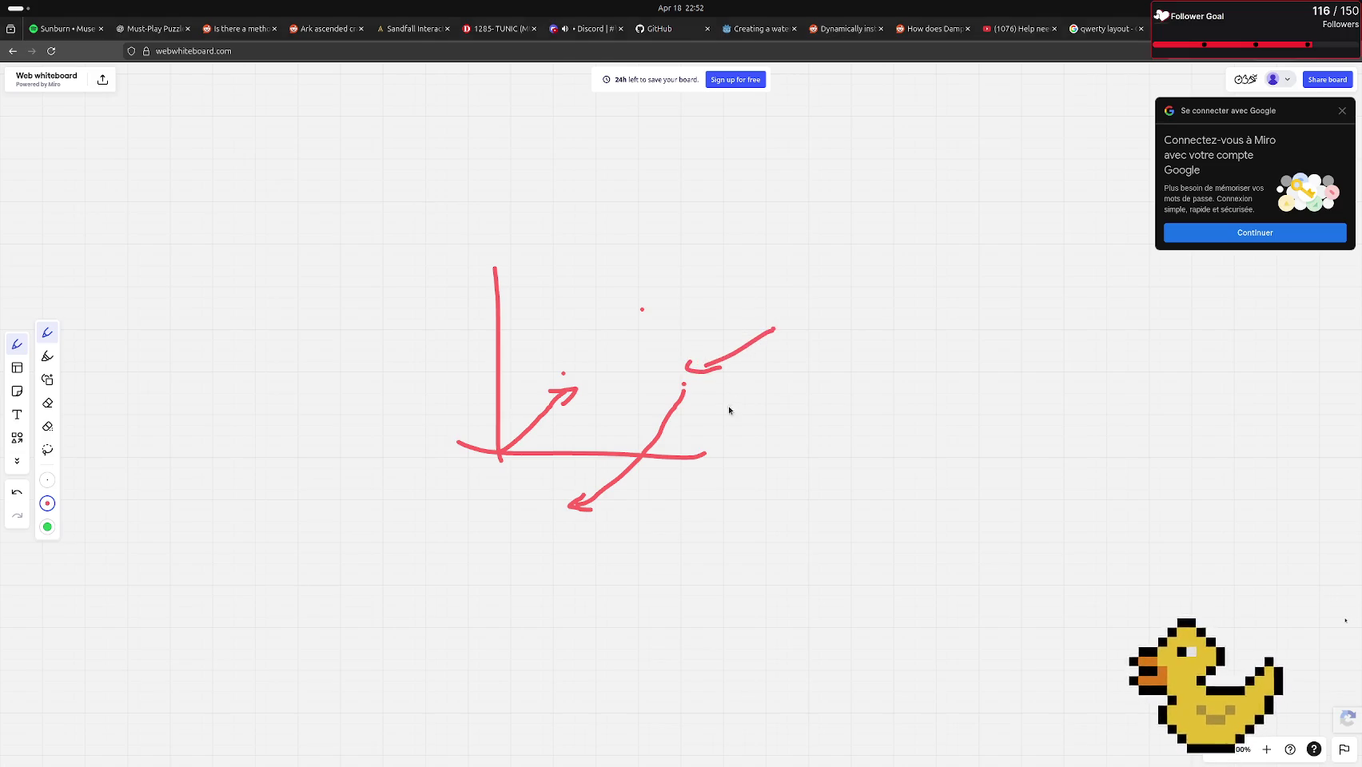
key("alt+Tab")
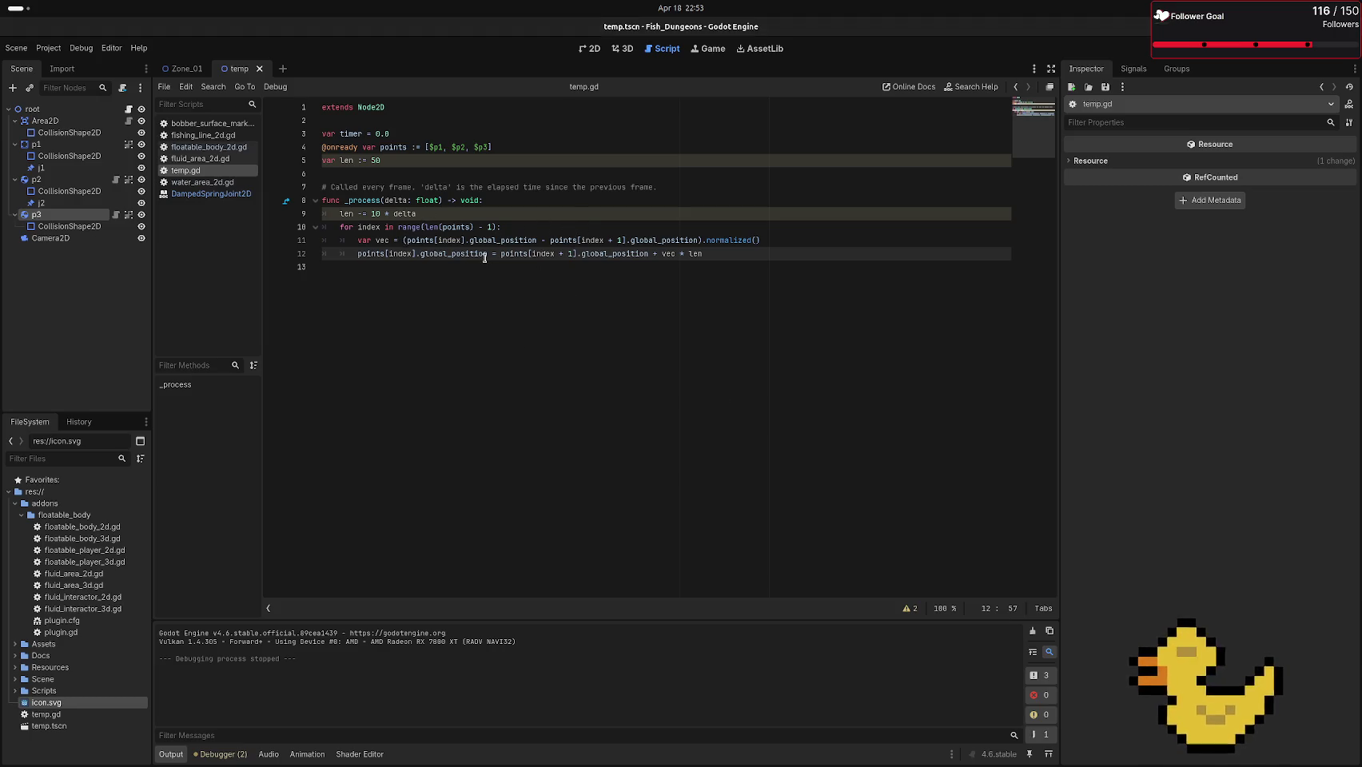
Undo the line 12 edit, move the + 1 to line 11's first points index, and save
mouse_move(398, 257)
key("ctrl+z")
left_click(621, 239)
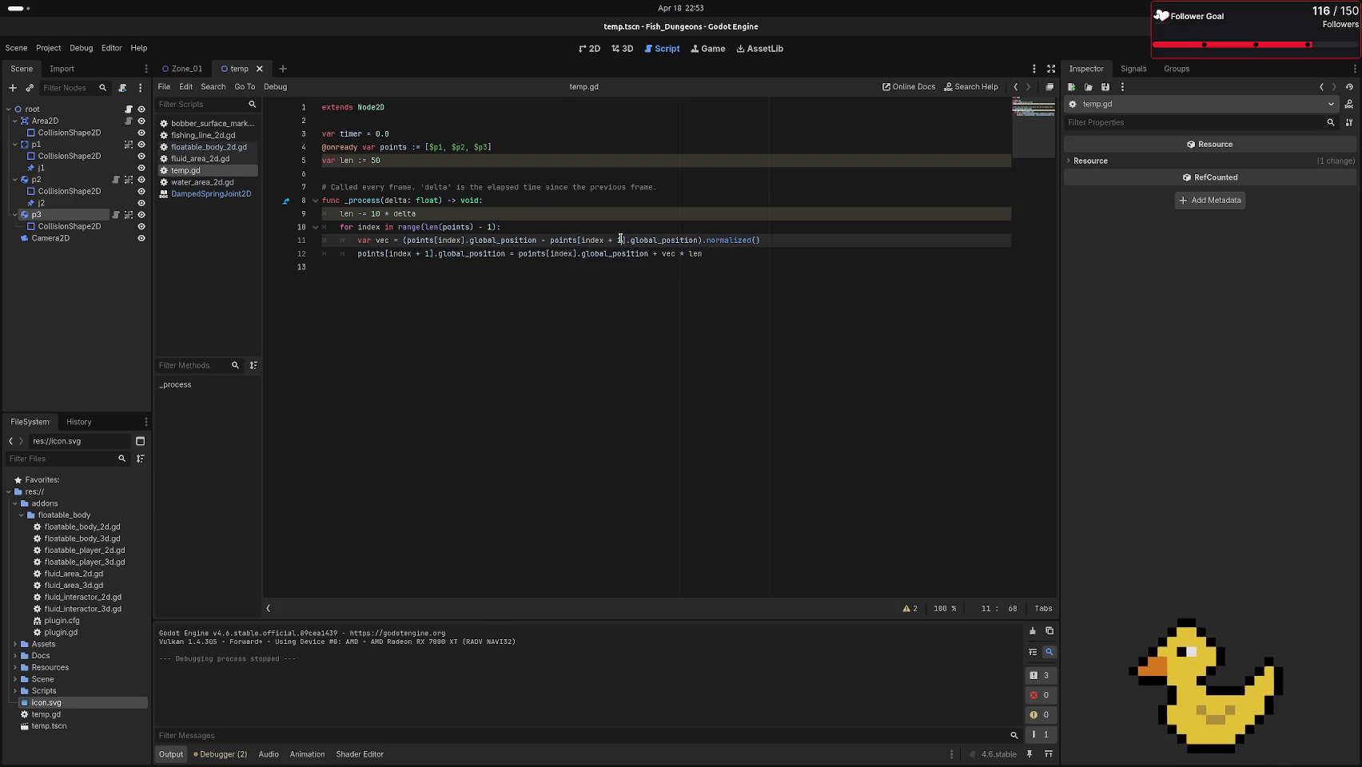
key("BackSpace")
key("BackSpace")
key("BackSpace")
left_click(464, 240)
type("+ 1")
key("ctrl+s")
Test-run the scene, cut line 9's multiplier from 10 to 1, and test again
left_click_drag(366, 253, 425, 266)
left_click(546, 266)
key("F5")
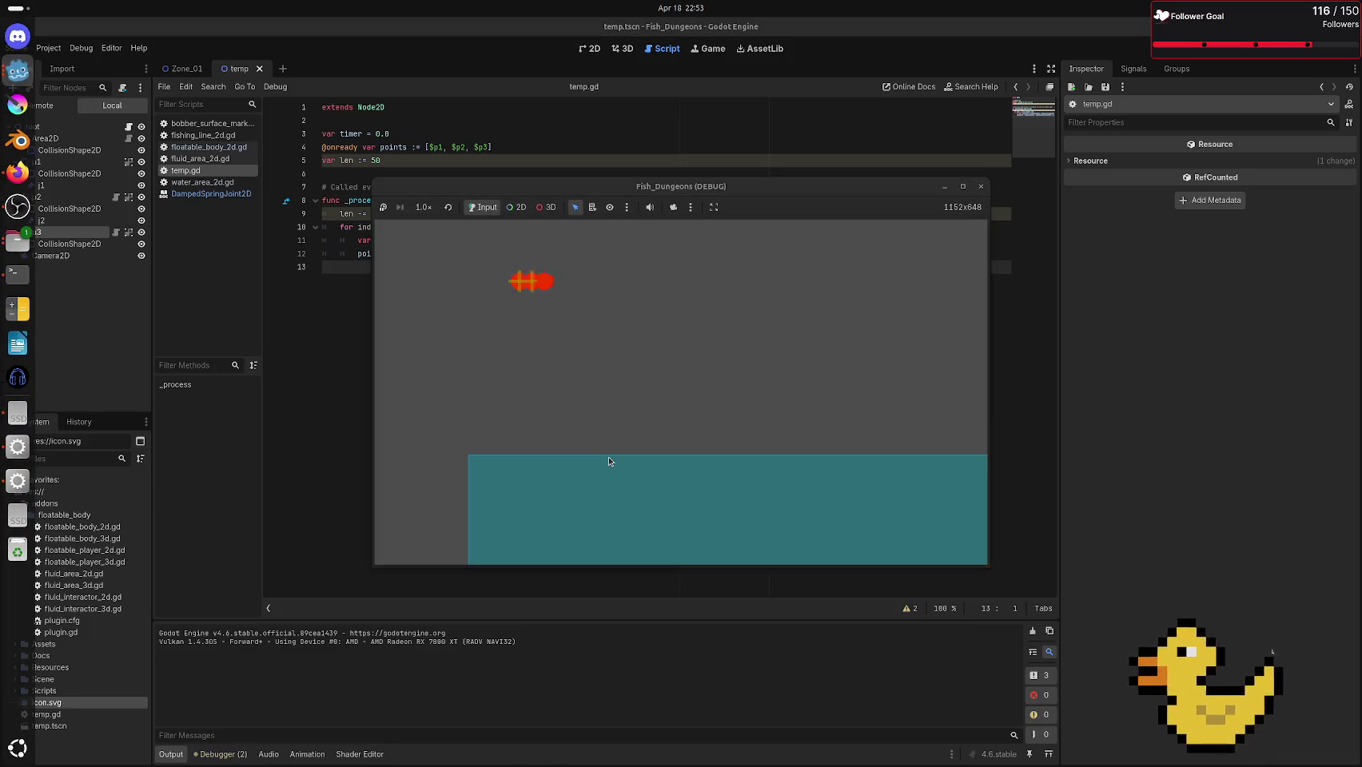
key("F8")
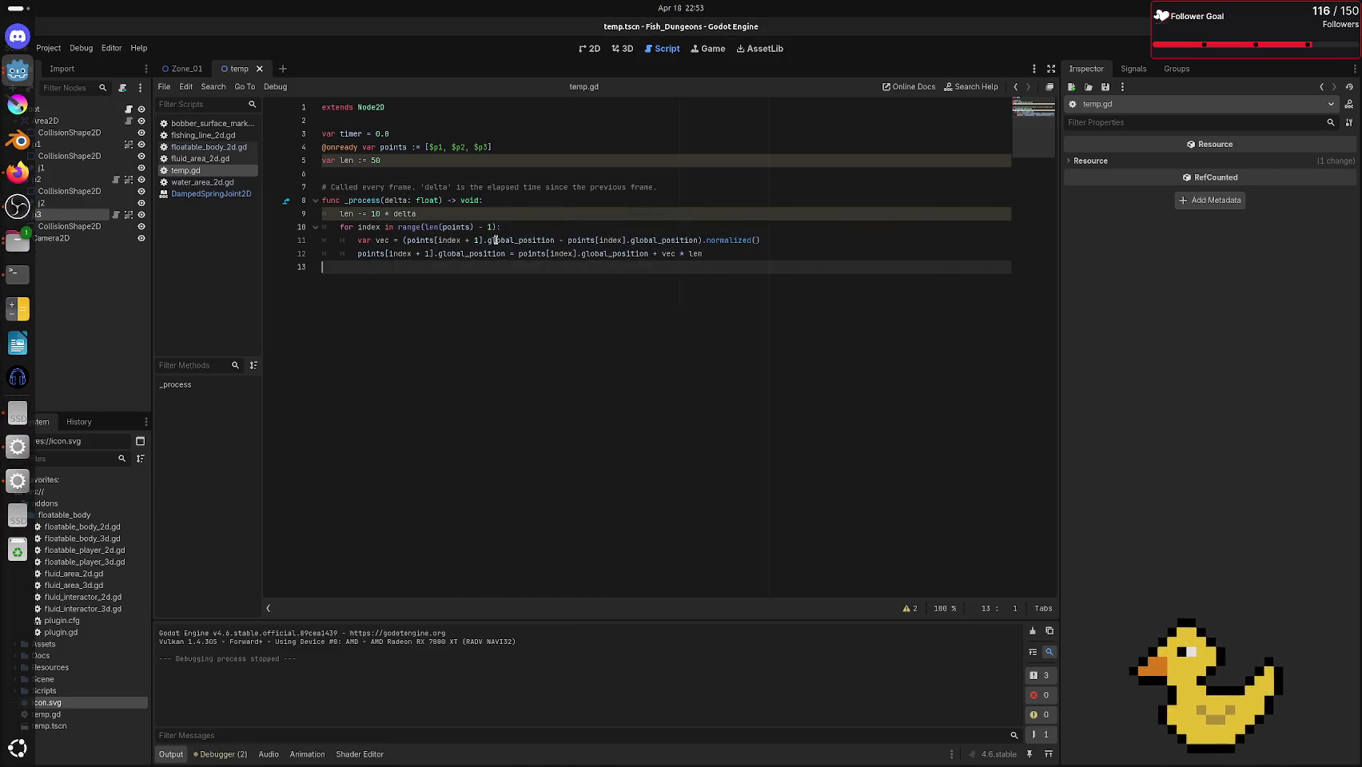
left_click(383, 212)
key("BackSpace")
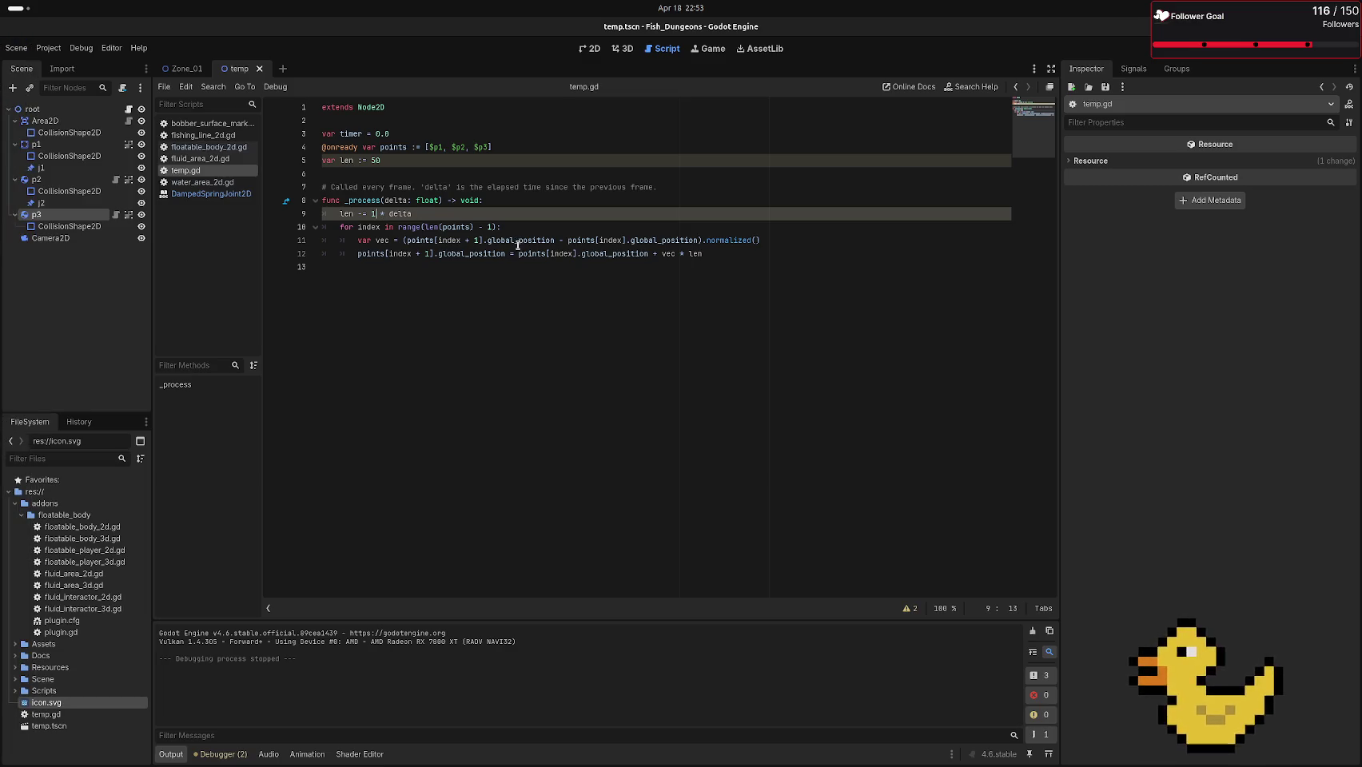
key("F5")
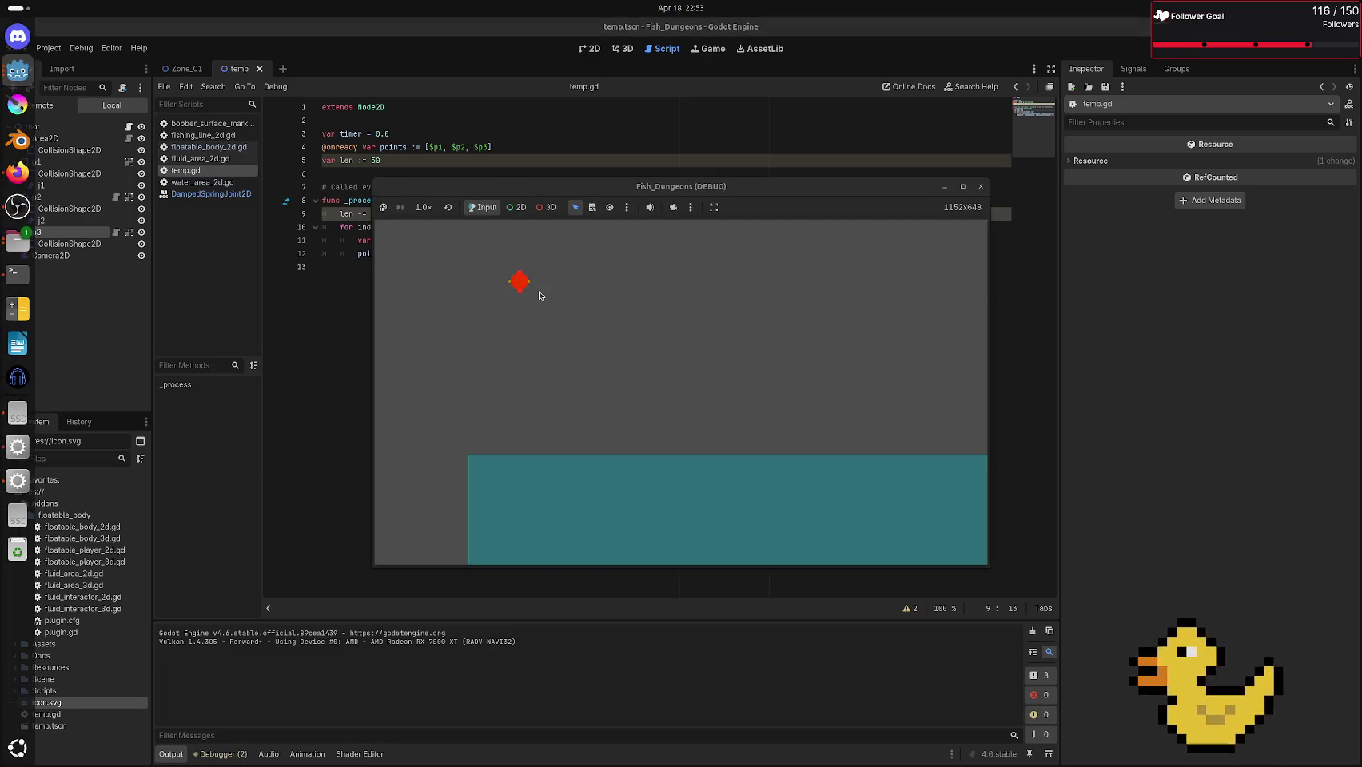
key("F8")
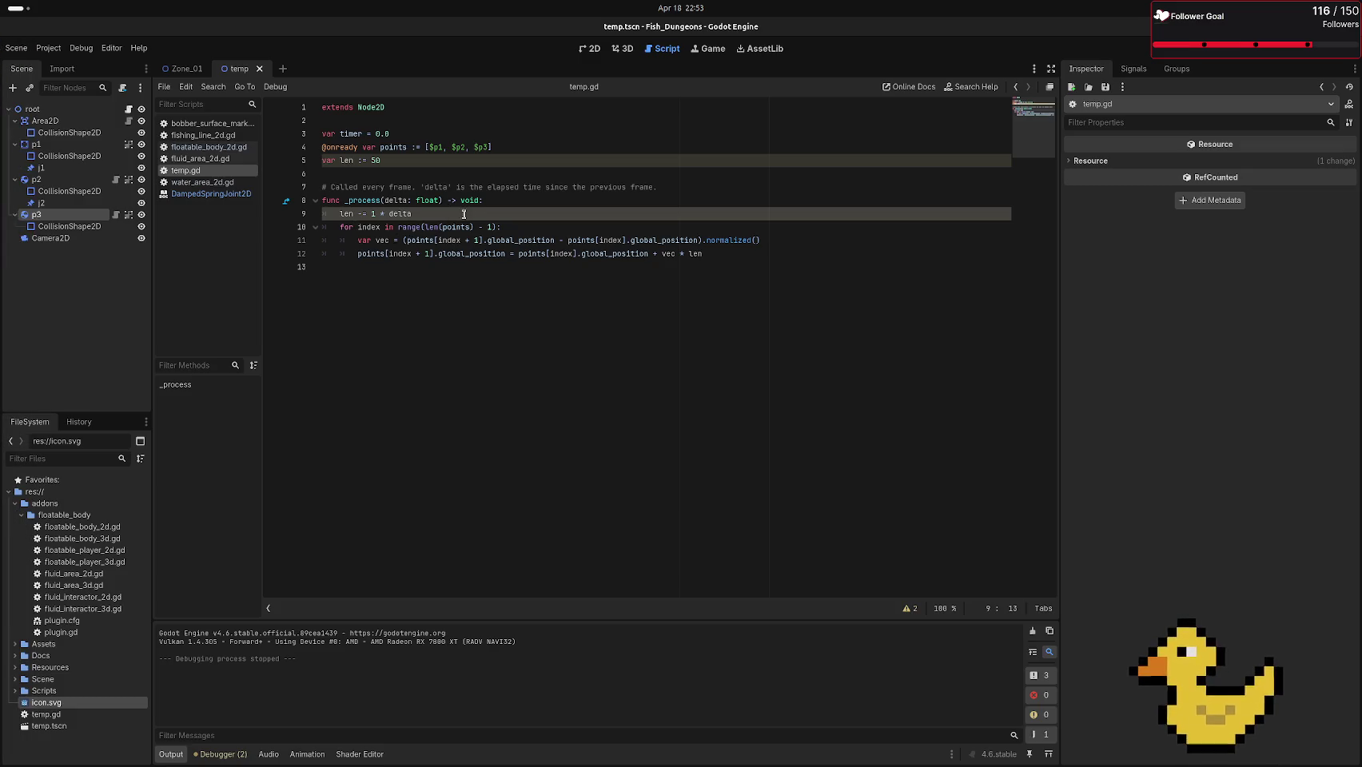
Delete the line 9 multiplier and begin editing the starting len value on line 5
key("BackSpace")
left_click(408, 154)
key("BackSpace")
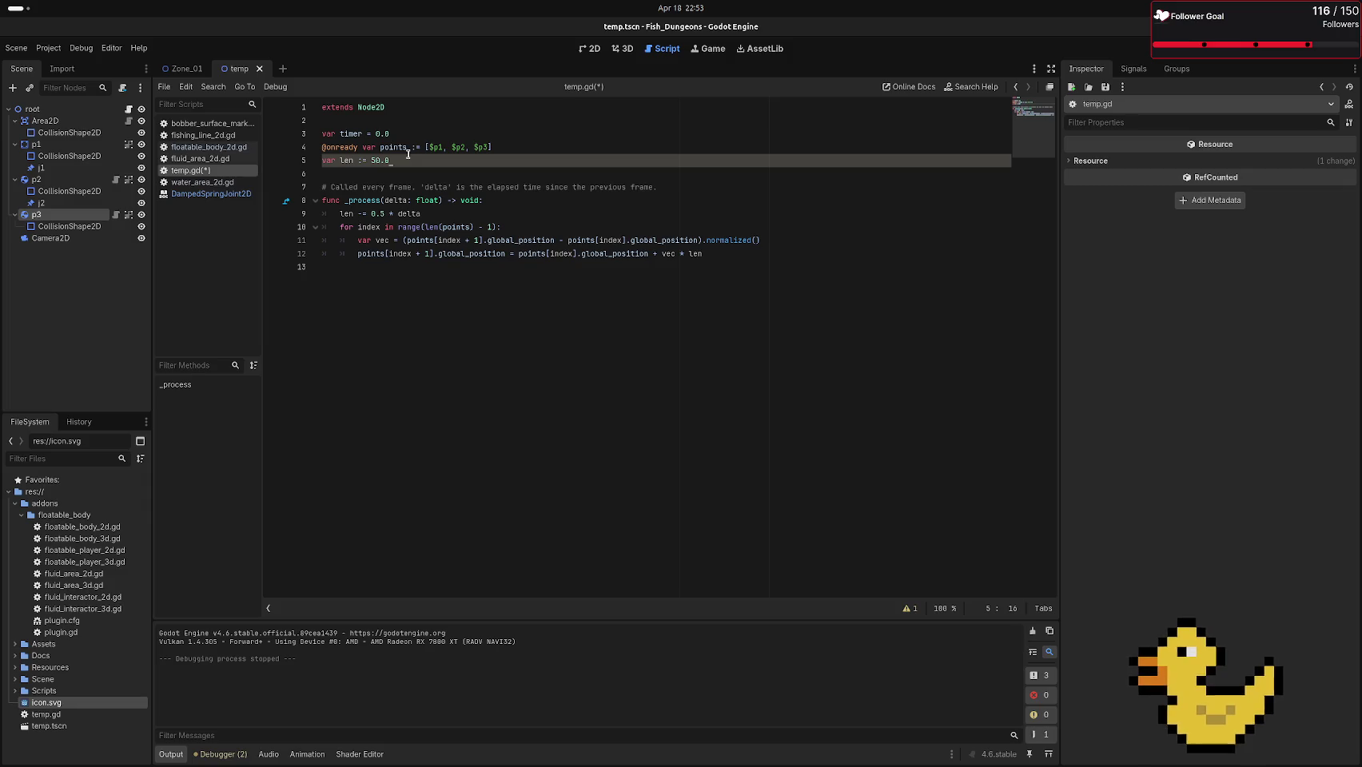
Test-run the scene, change line 9's shrink rate from 0.5 to 1 * delta, and rerun
key("F6")
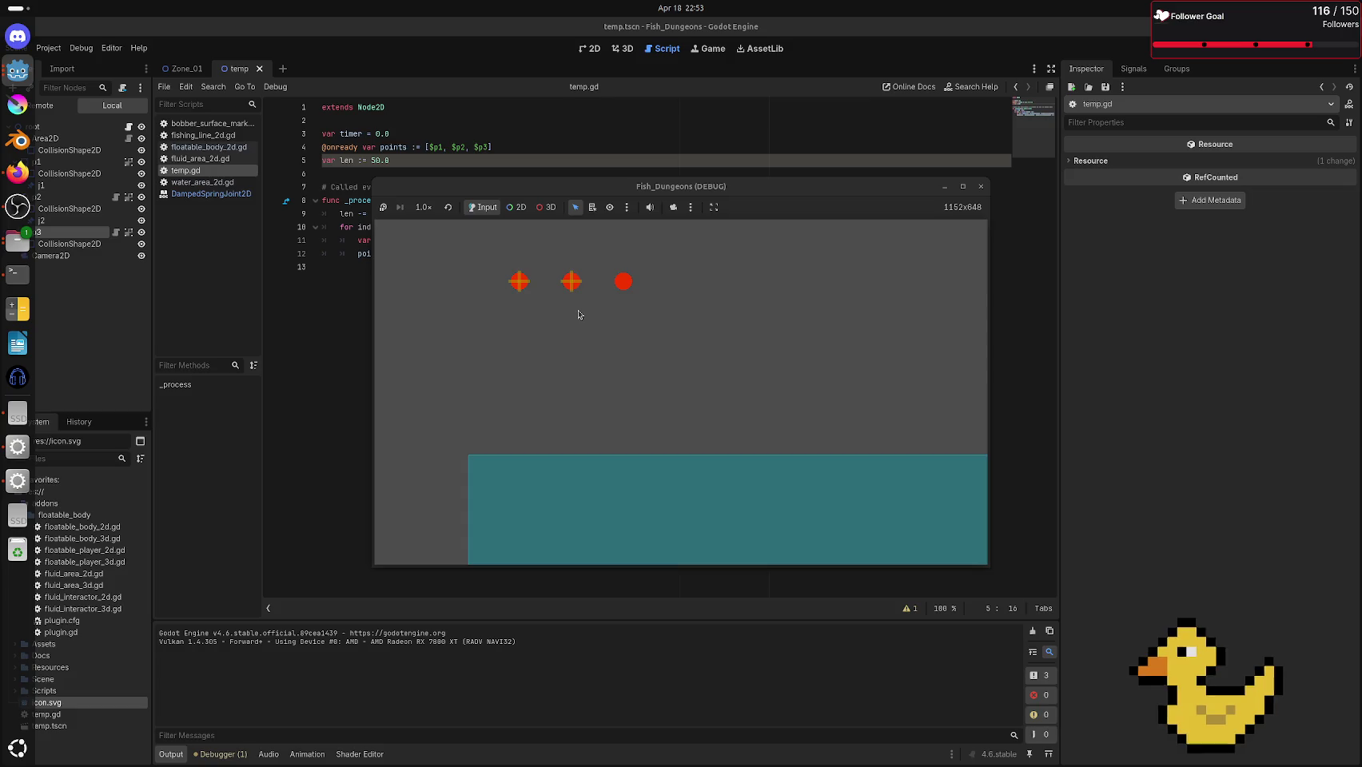
key("F8")
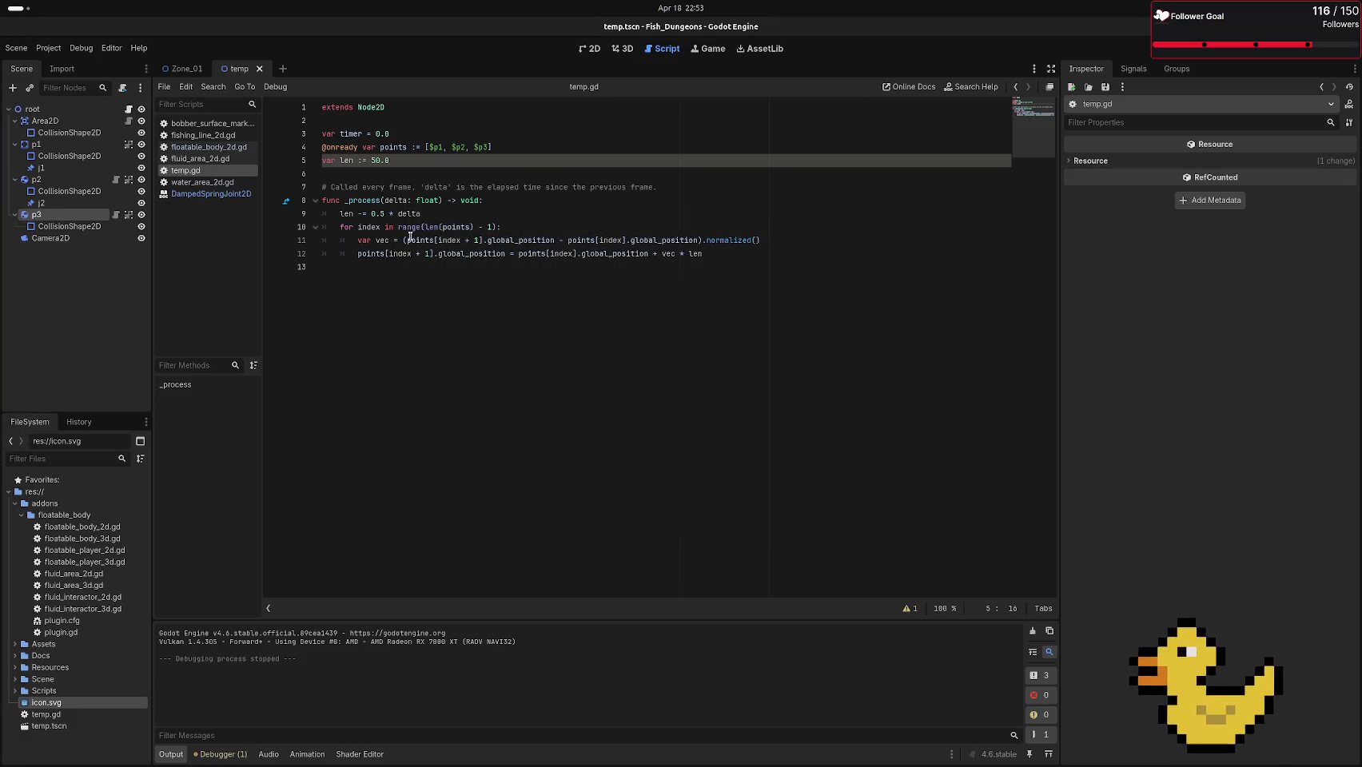
left_click(393, 213)
key("BackSpace")
key("BackSpace")
type("0")
key("F6")
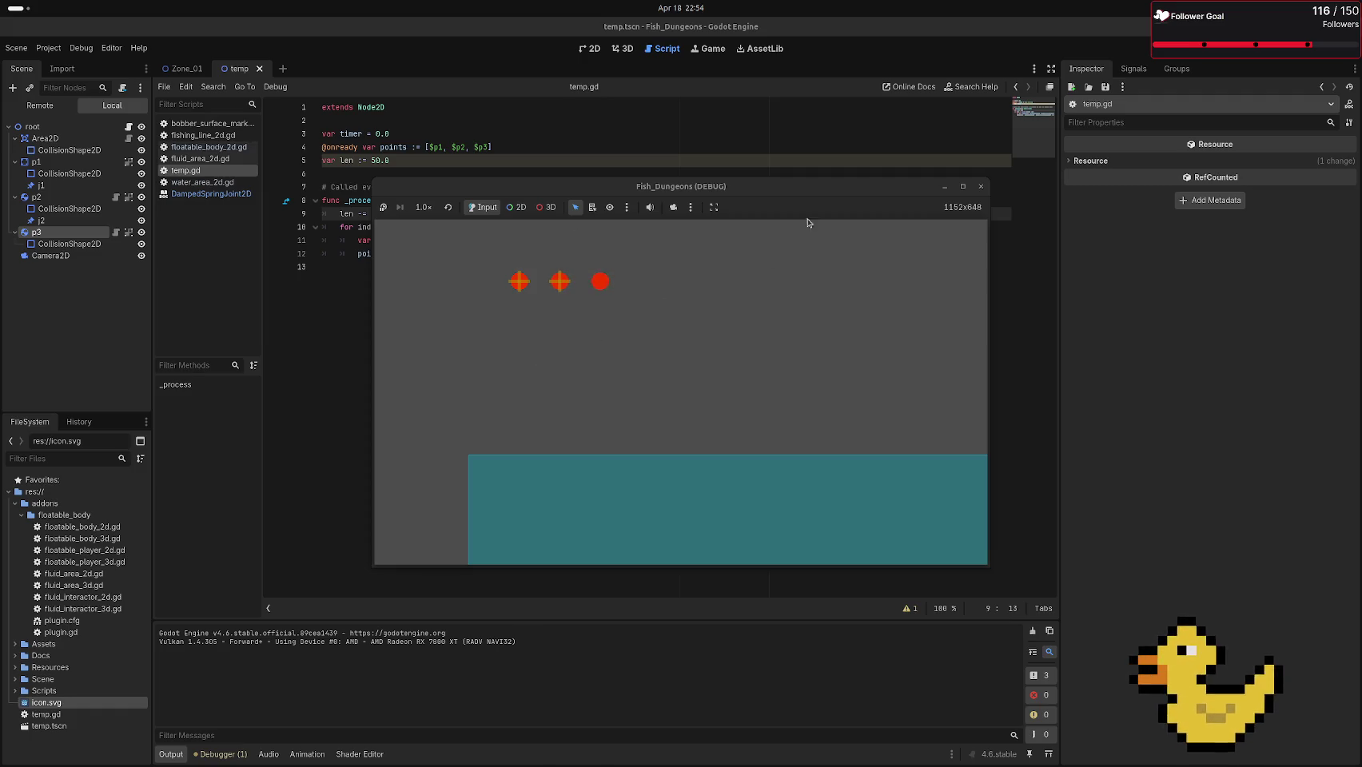
left_click(981, 186)
Move joints j2 and j1 directly under root in the Scene dock and run again
mouse_move(402, 215)
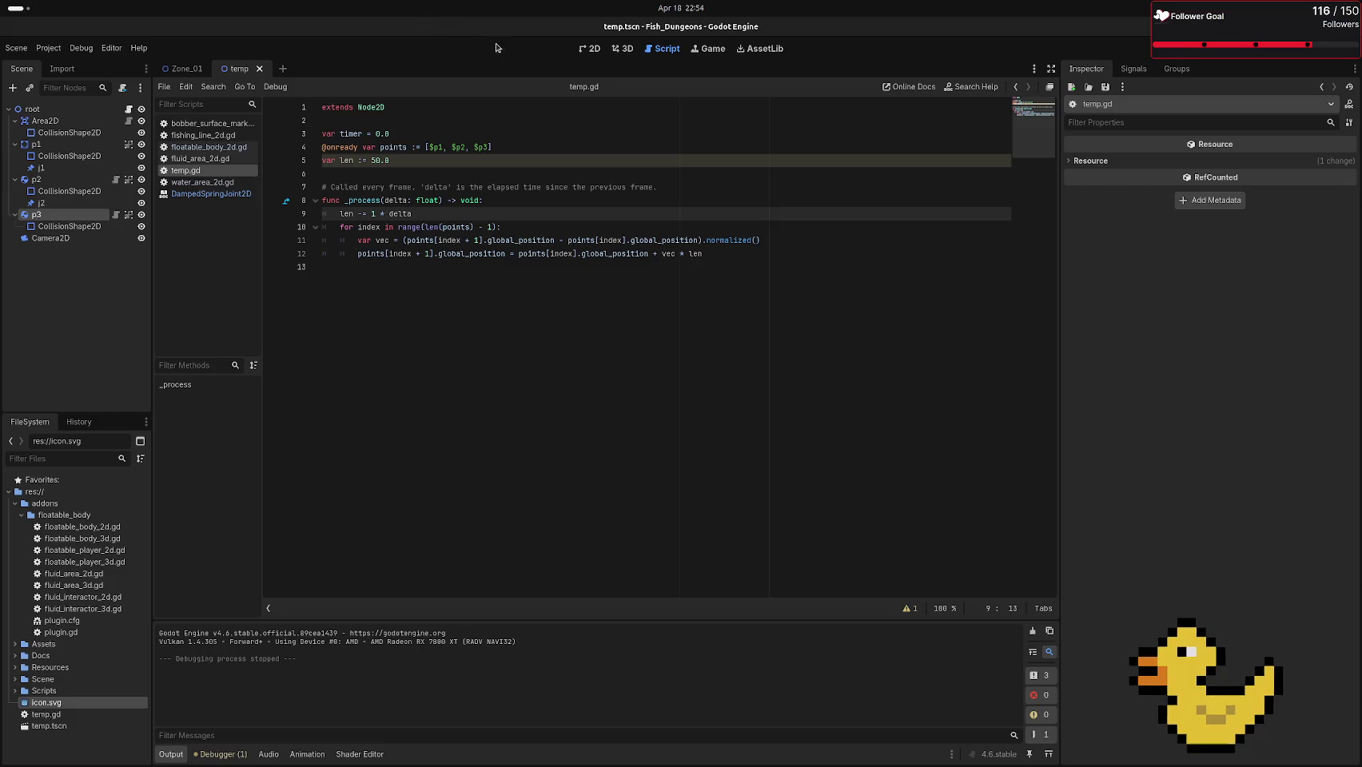
left_click_drag(41, 203, 64, 109)
left_click_drag(66, 165, 64, 109)
key("F6")
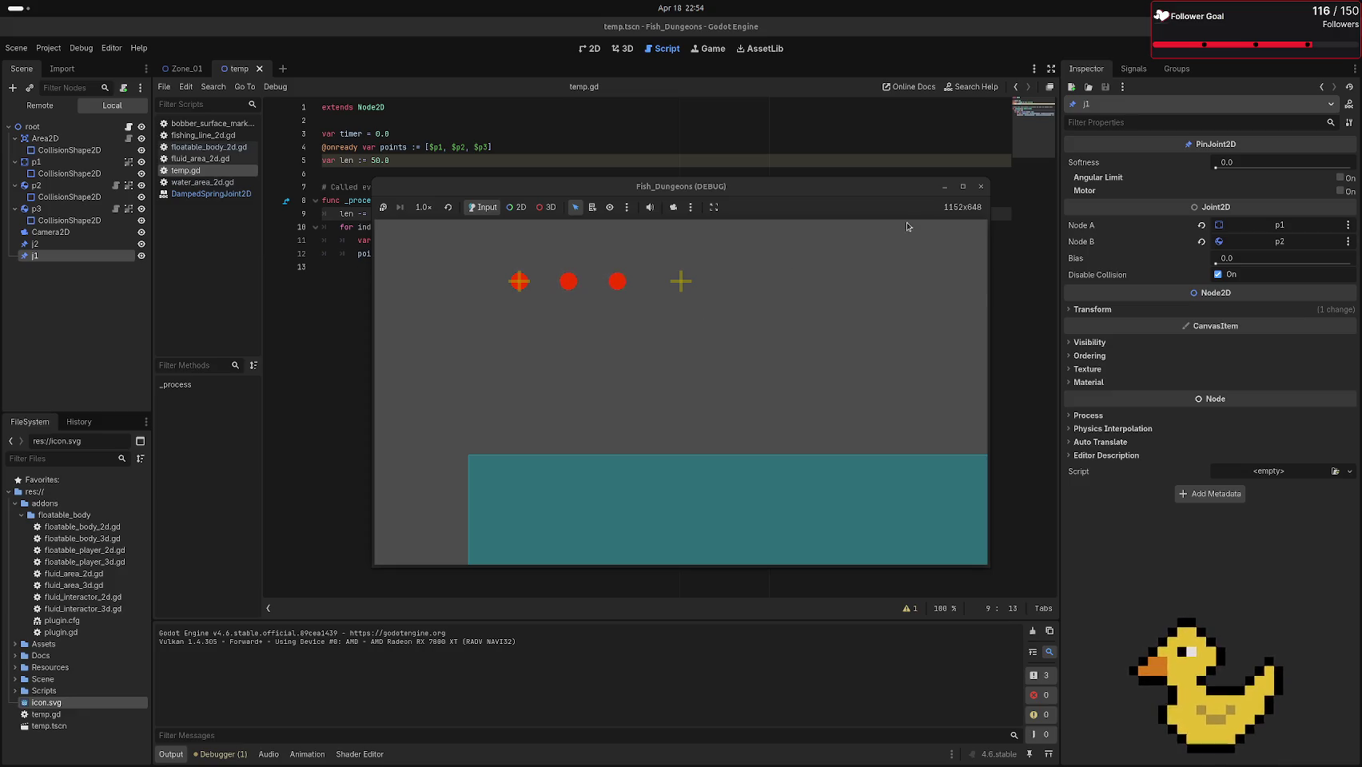
left_click(980, 188)
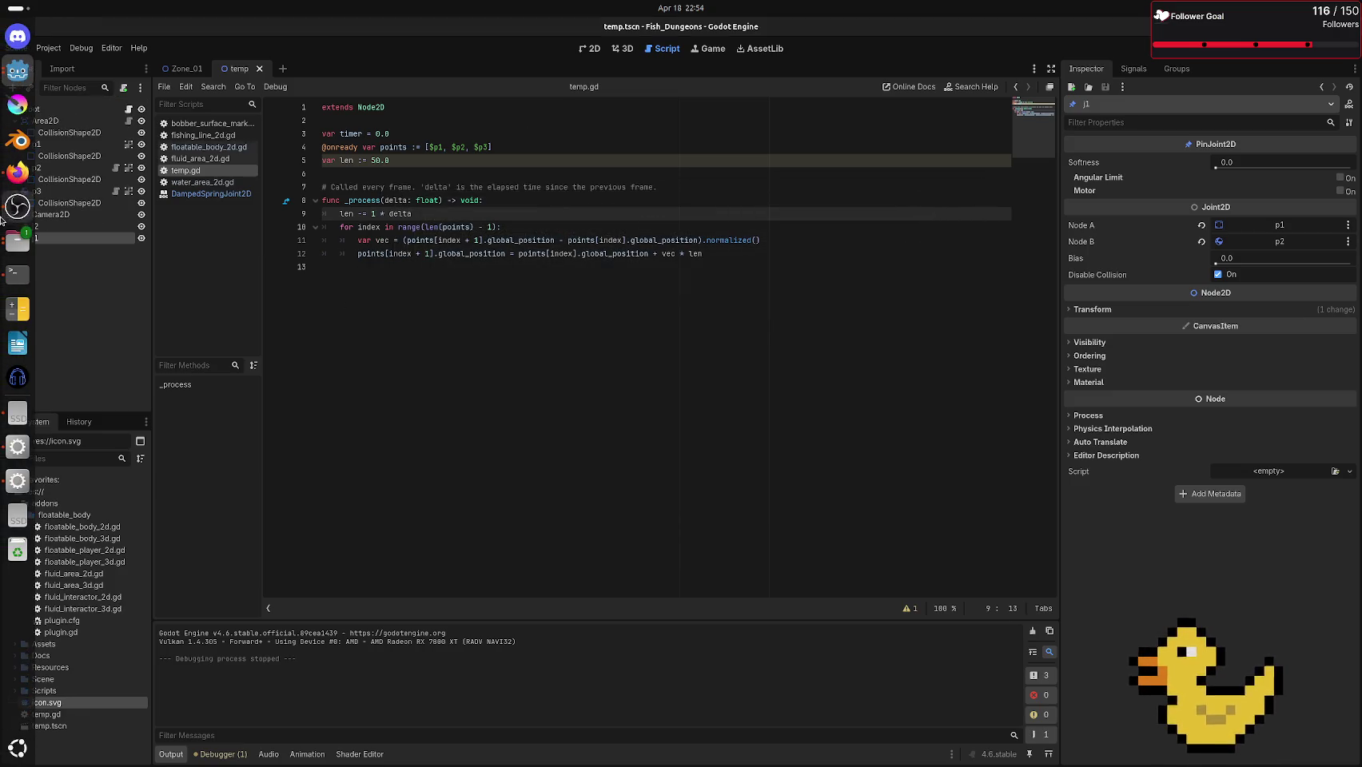
Undo every red stroke on the Miro board, close the hint and Google sign-in popup
left_click(17, 172)
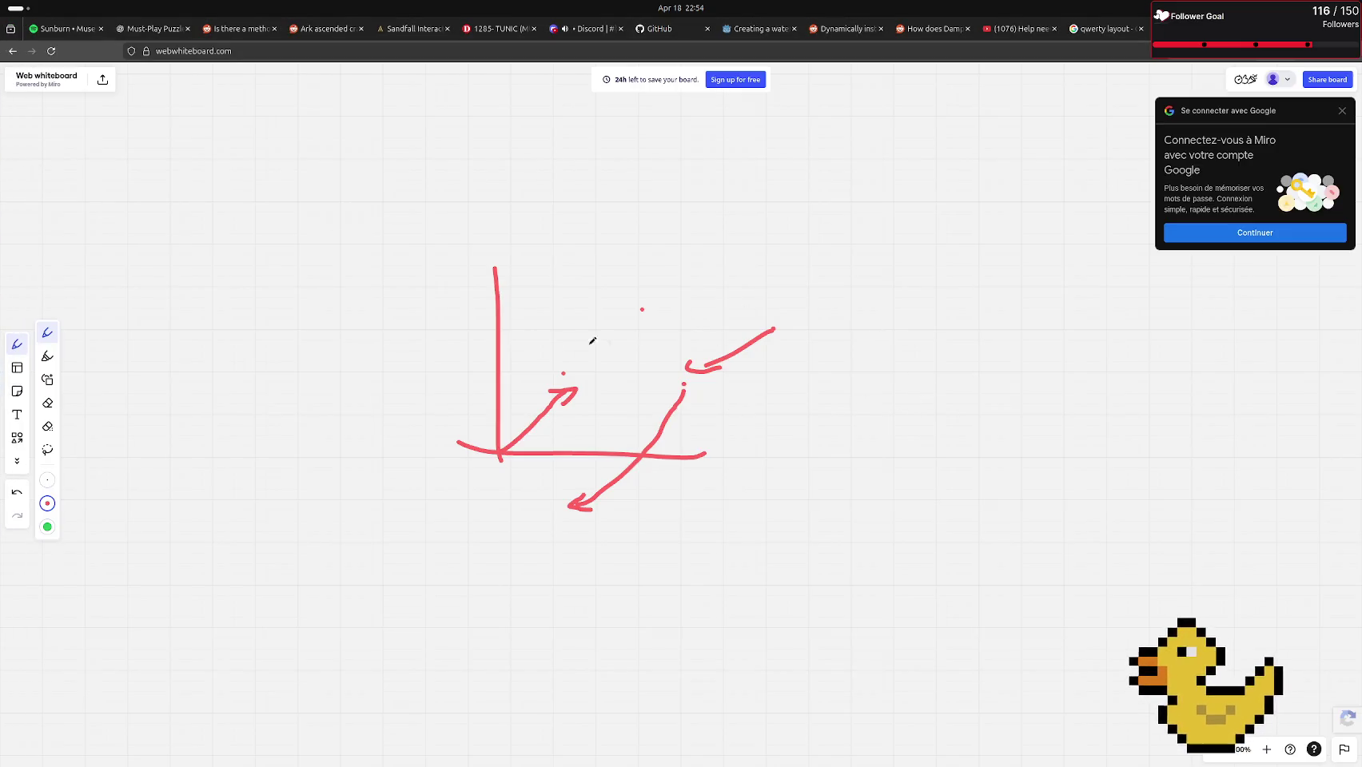
key("ctrl+z")
key("ctrl+z")
key("ctrl+z")
key("ctrl+z")
key("ctrl+z")
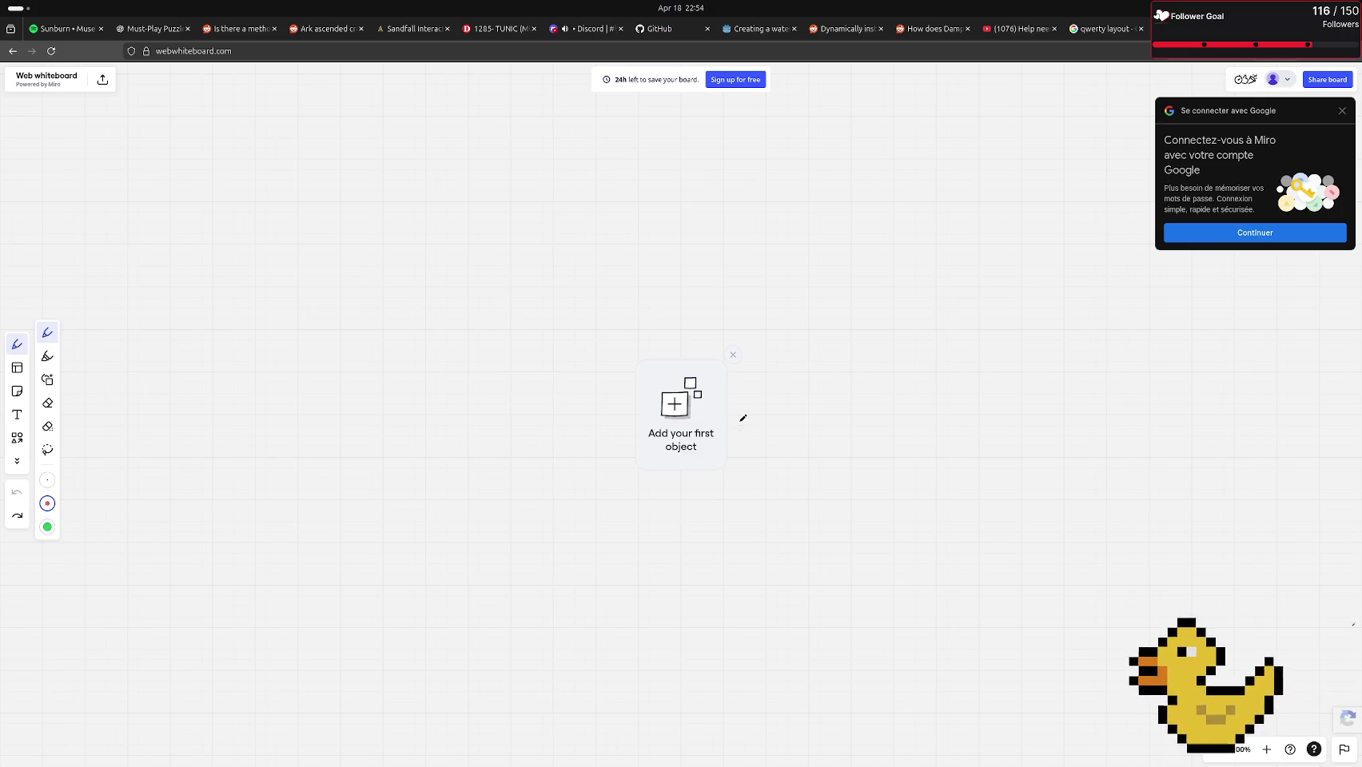
left_click(732, 356)
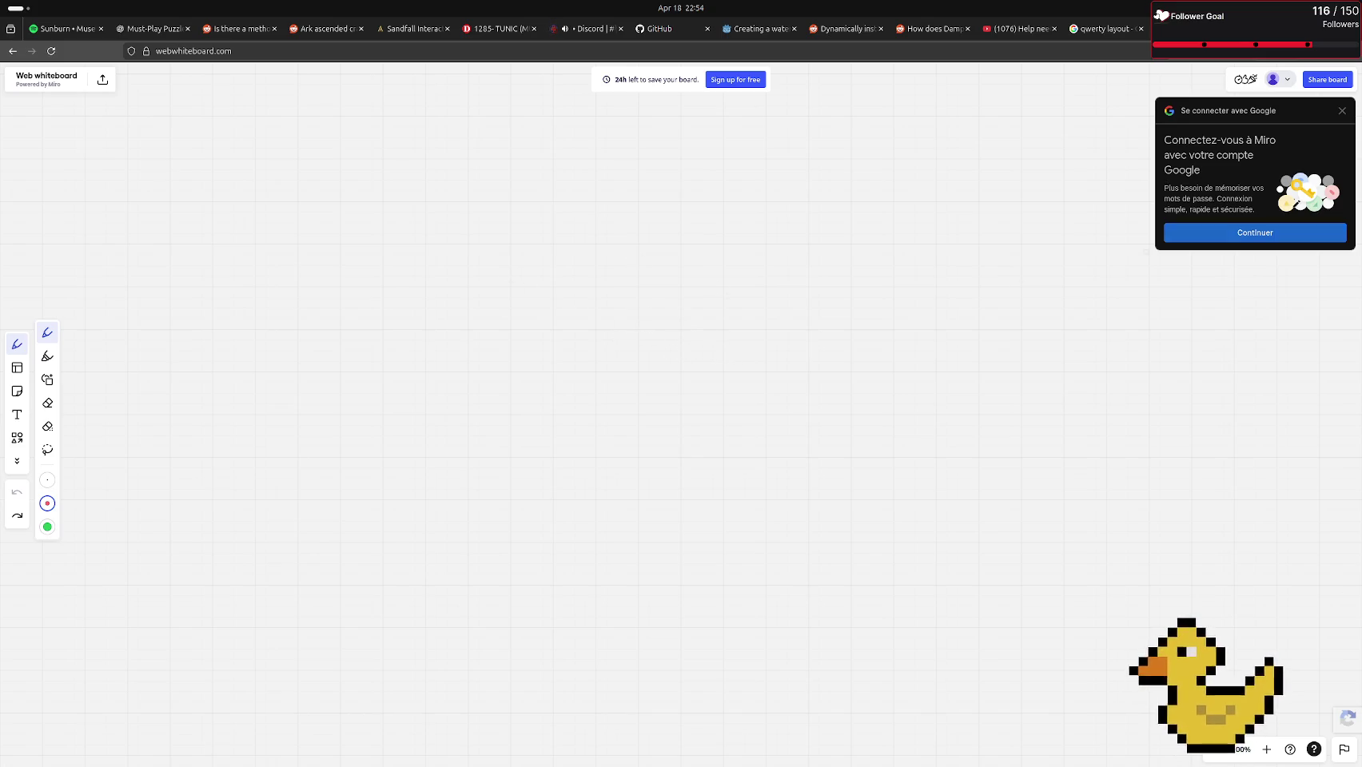
left_click(1342, 111)
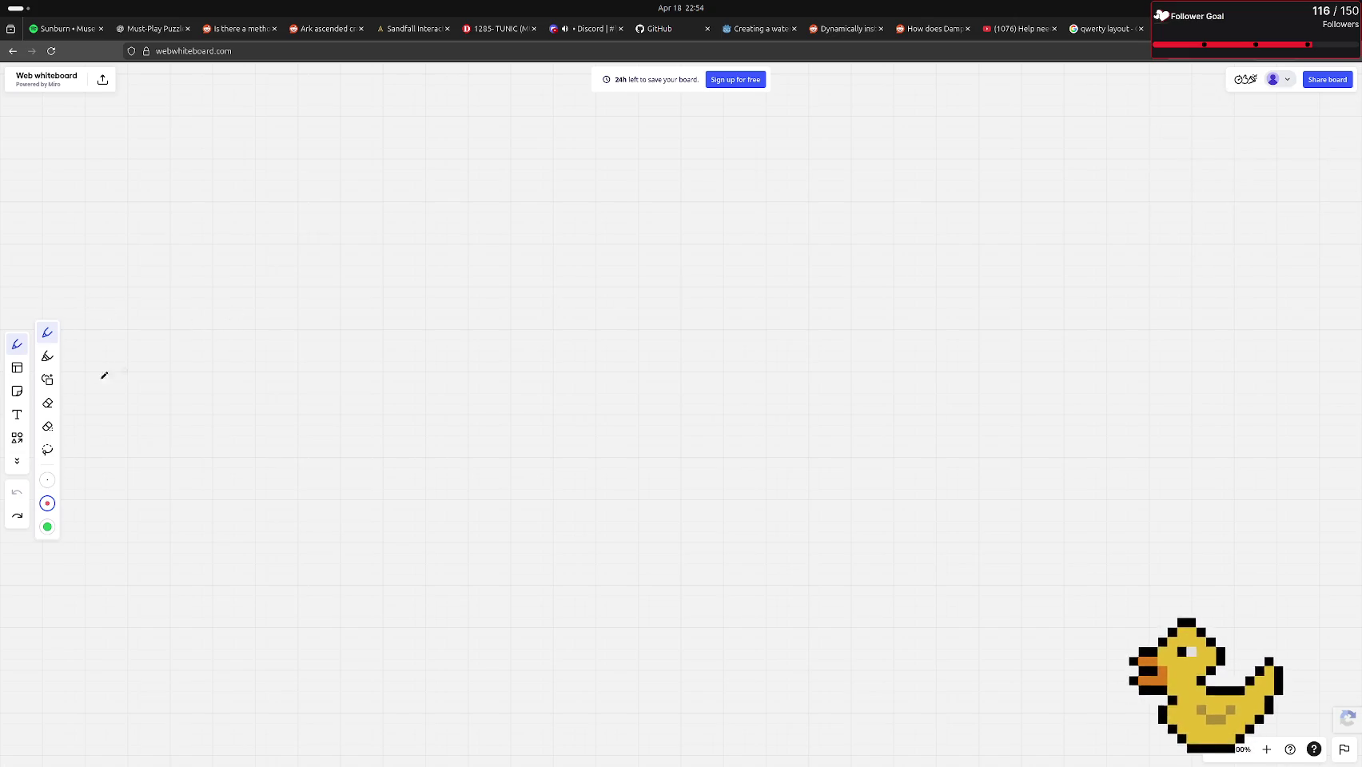
mouse_move(2, 463)
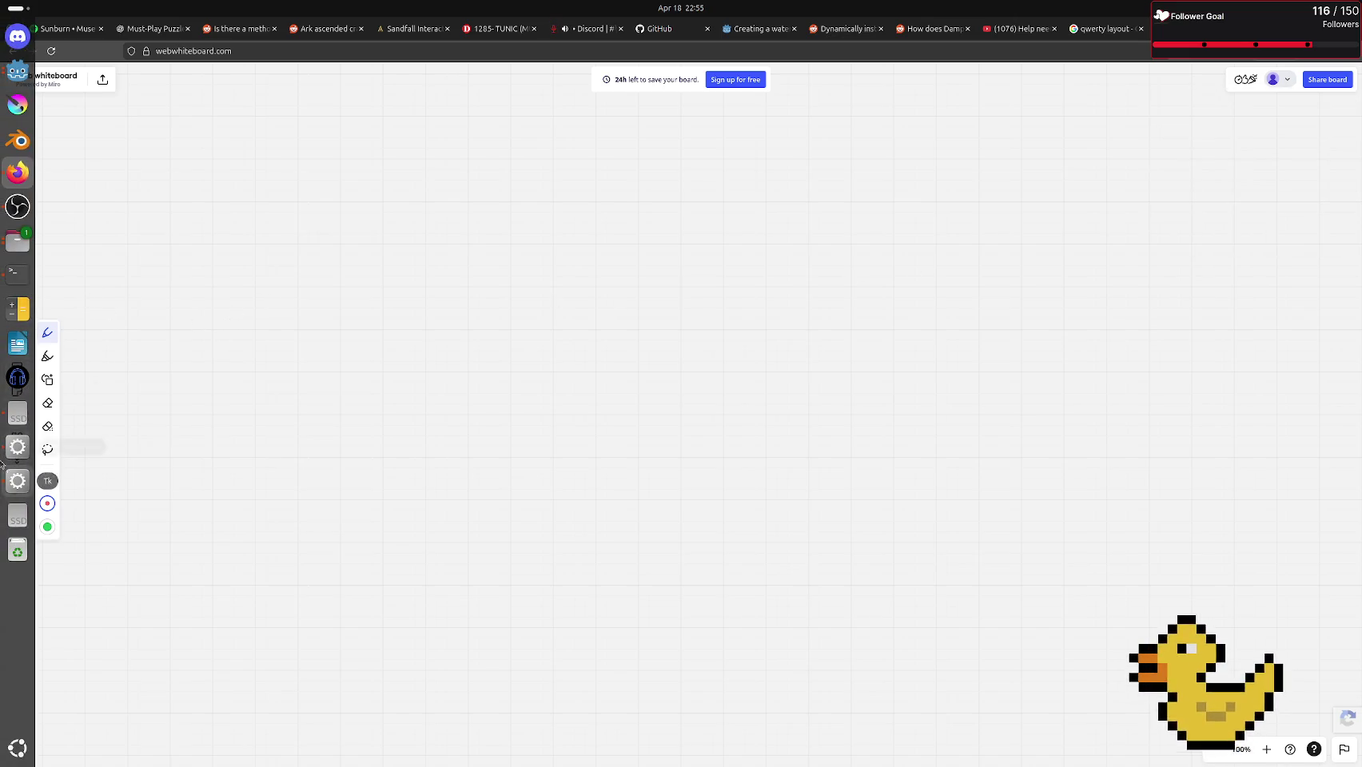
left_click(11, 64)
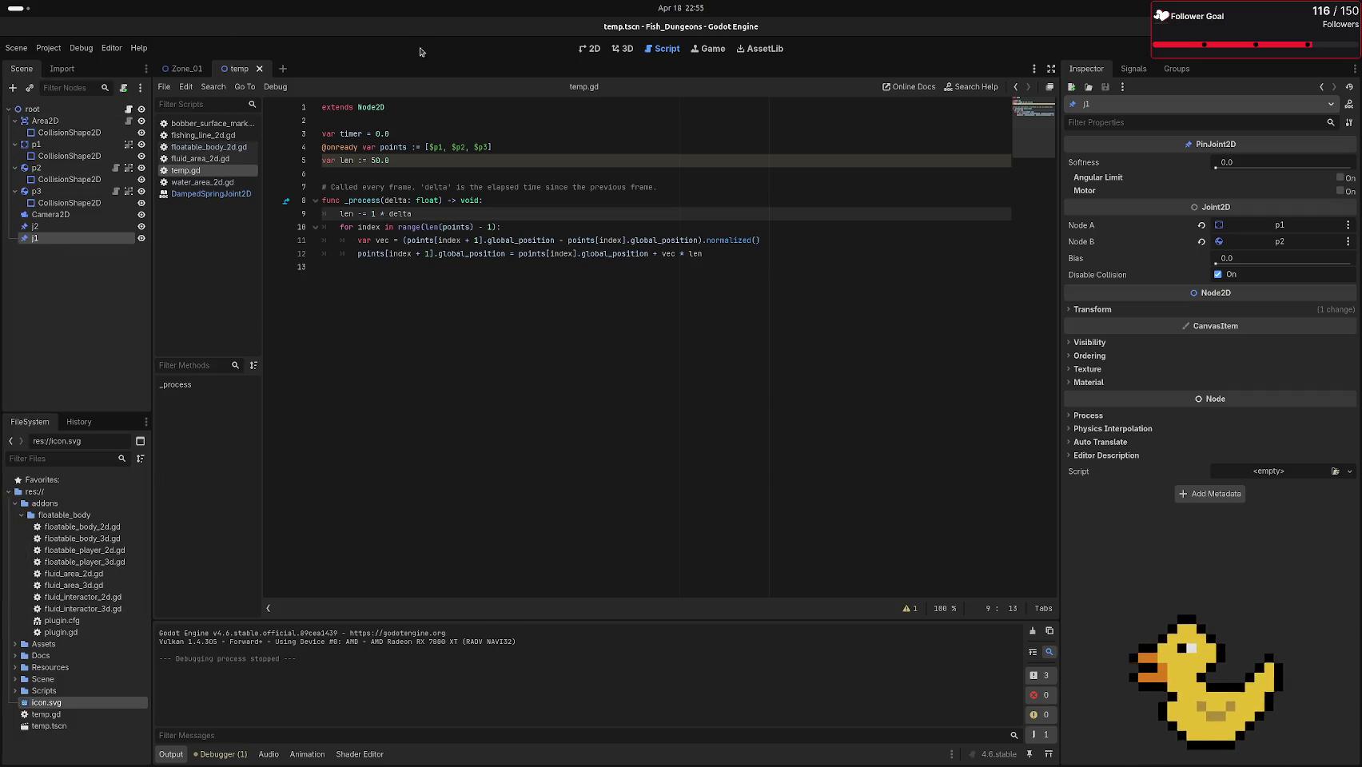
Confirm in the Inspector that j2 joins p2 and p3, then zoom to the three balls in 2D
left_click(34, 226)
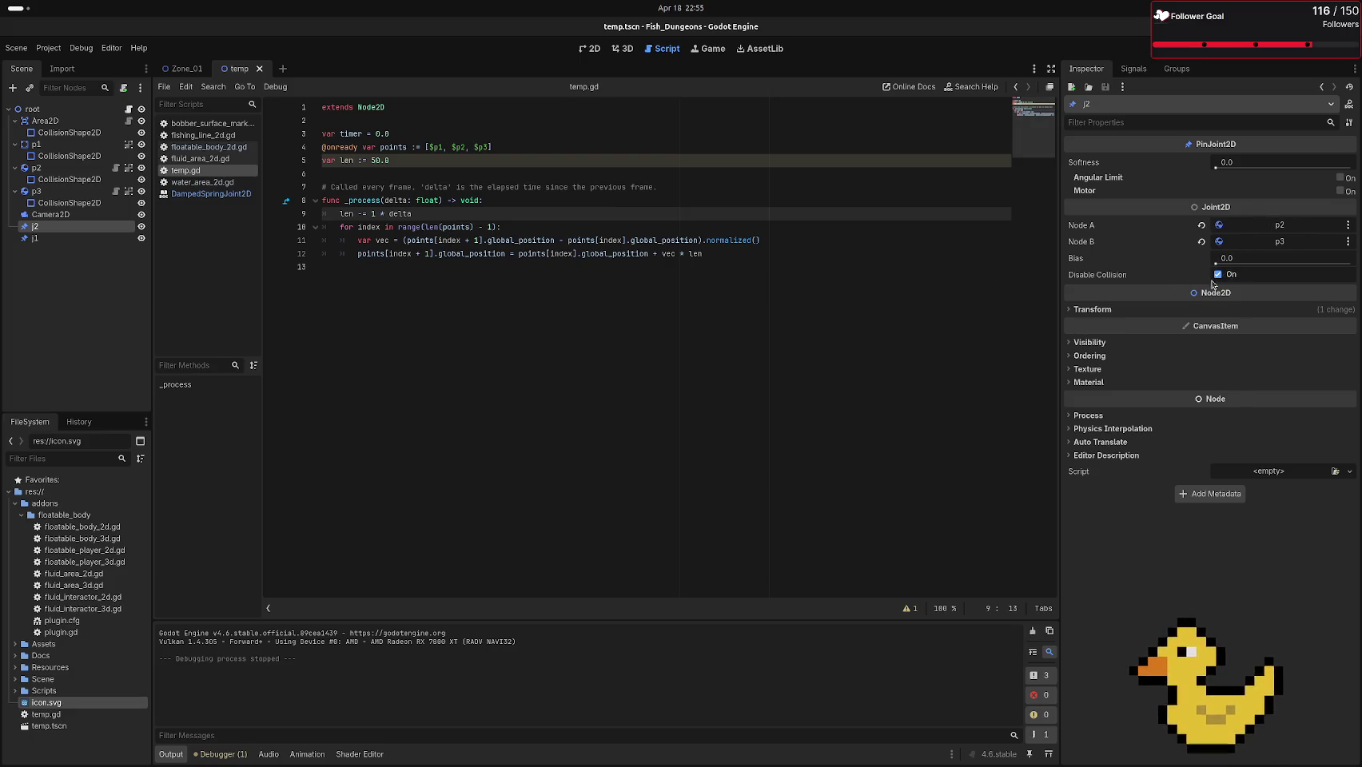
mouse_move(1190, 292)
left_click(591, 48)
scroll(815, 355, "down", 3)
scroll(799, 337, "up", 4)
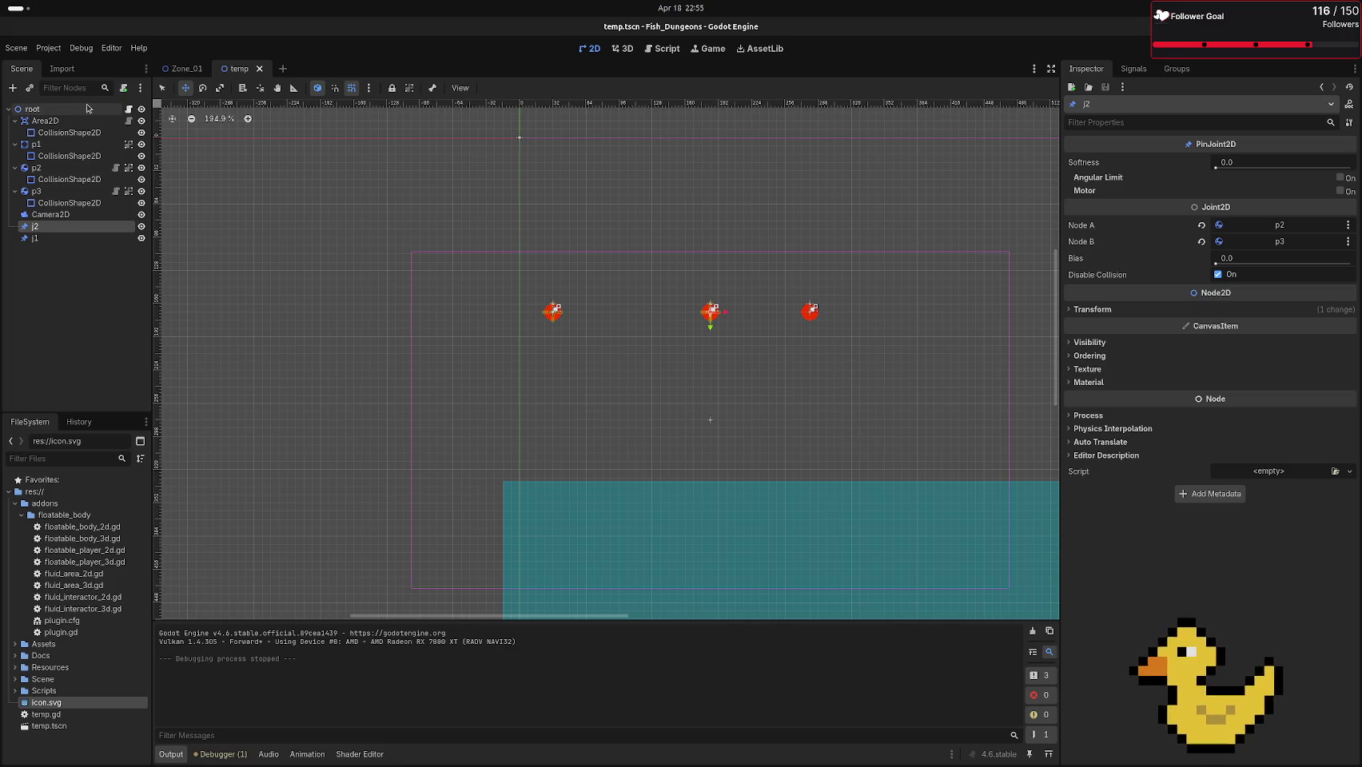
Check the root node in the 2D view, toggle its visibility, and reopen its script
left_click(127, 109)
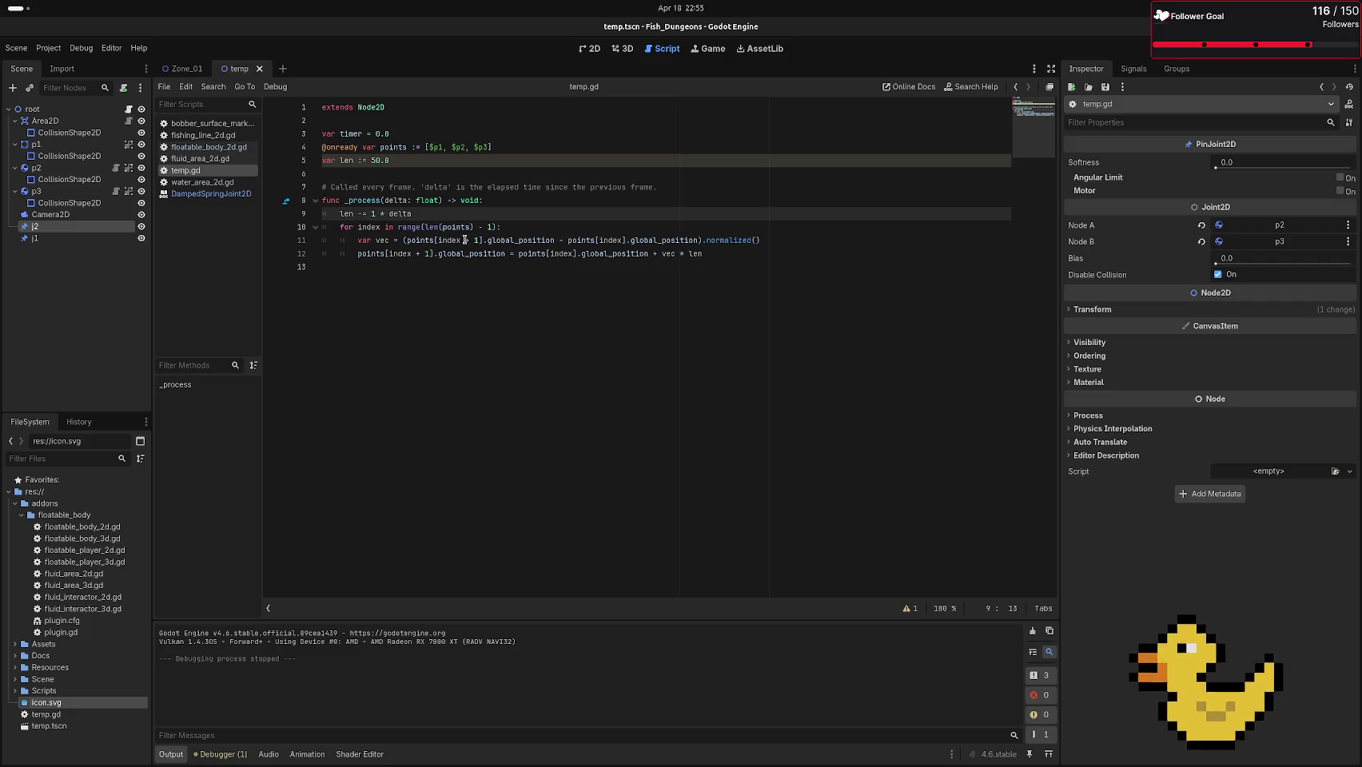
left_click(592, 48)
scroll(667, 387, "down", 1)
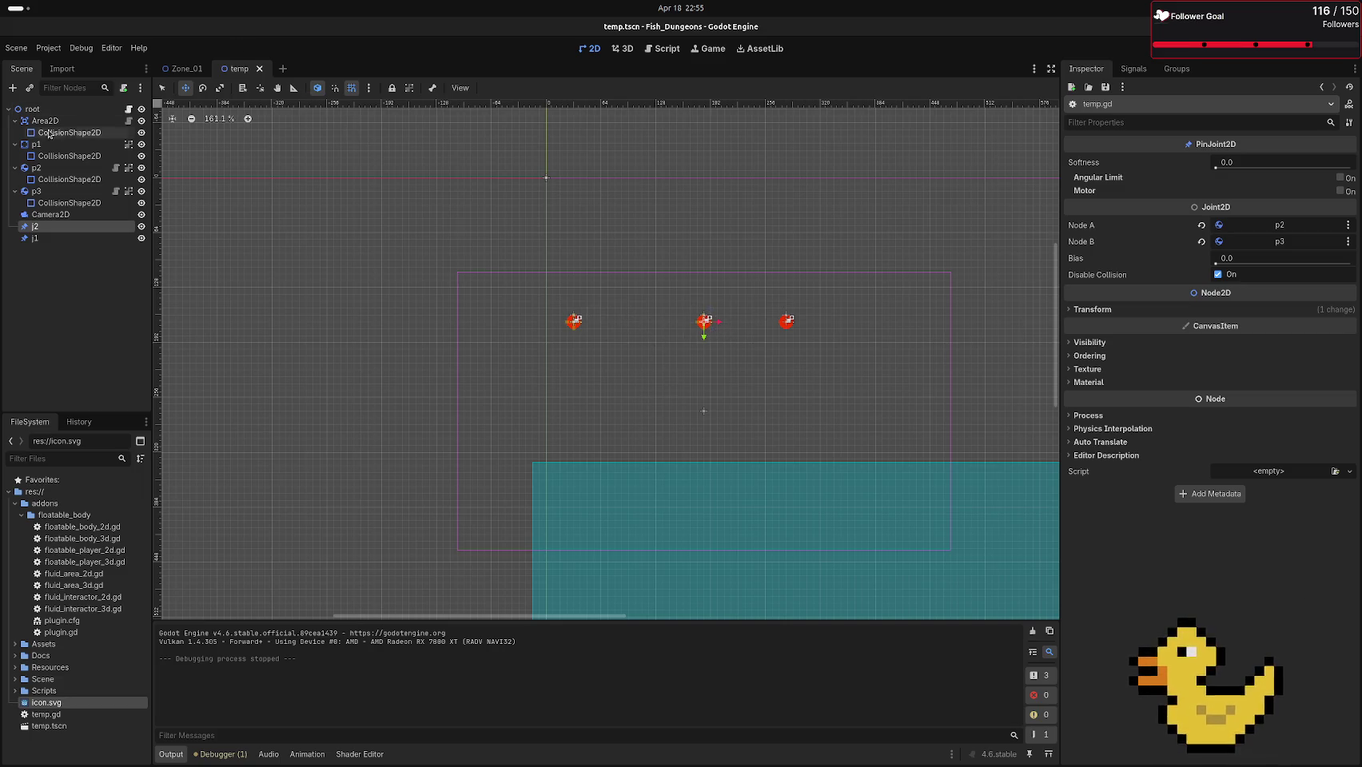
left_click(142, 109)
left_click(127, 109)
left_click(142, 109)
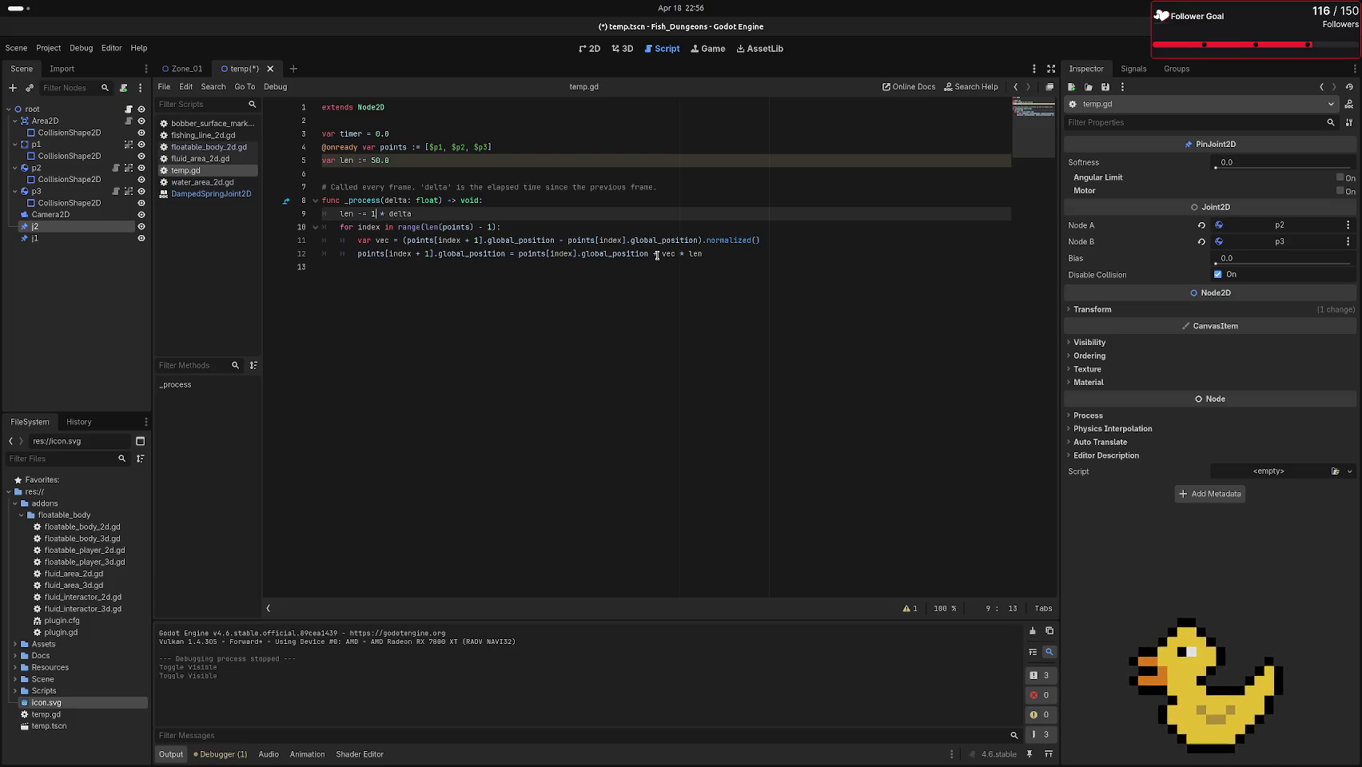
Negate vec on line 12, delete its global_position assignment, and inspect p3
left_click(662, 254)
type("-")
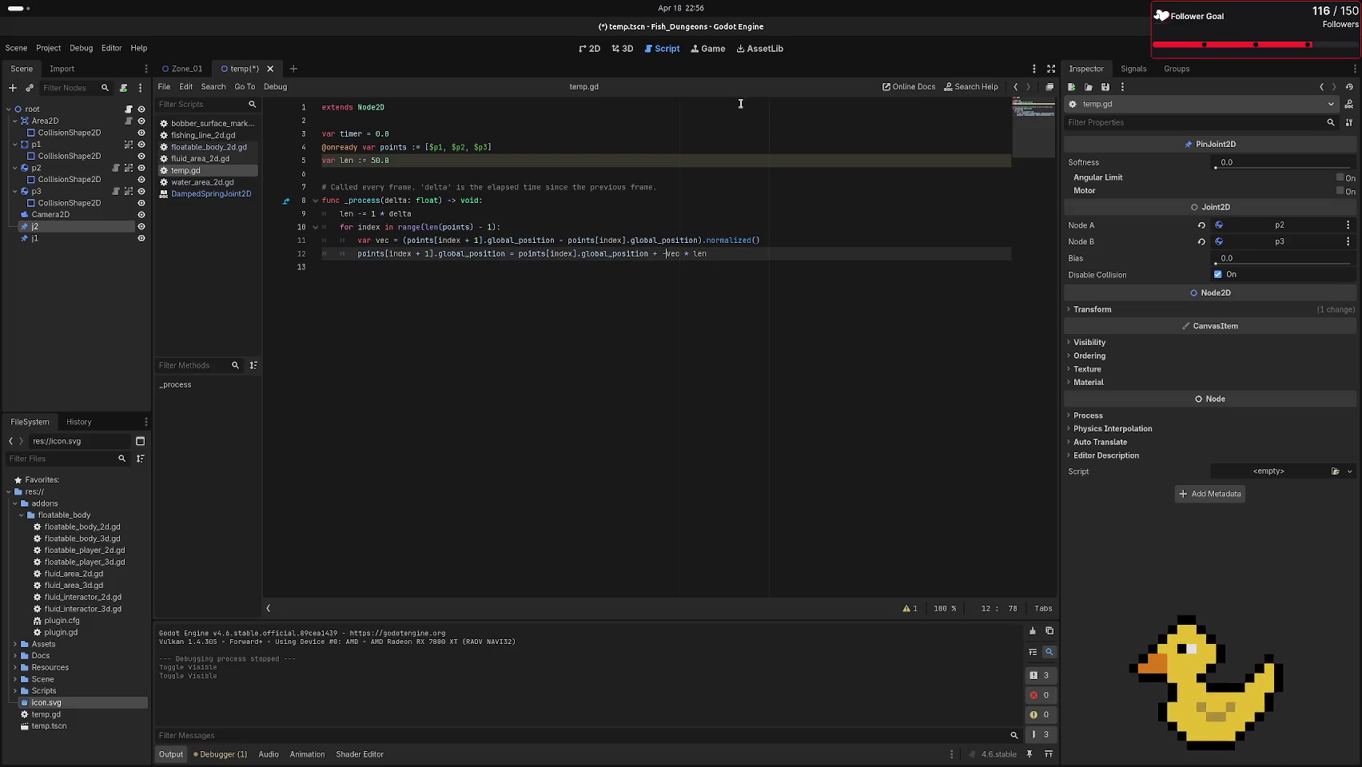
mouse_move(651, 253)
left_mouse_down()
mouse_move(511, 240)
mouse_move(438, 254)
left_mouse_up()
key("BackSpace")
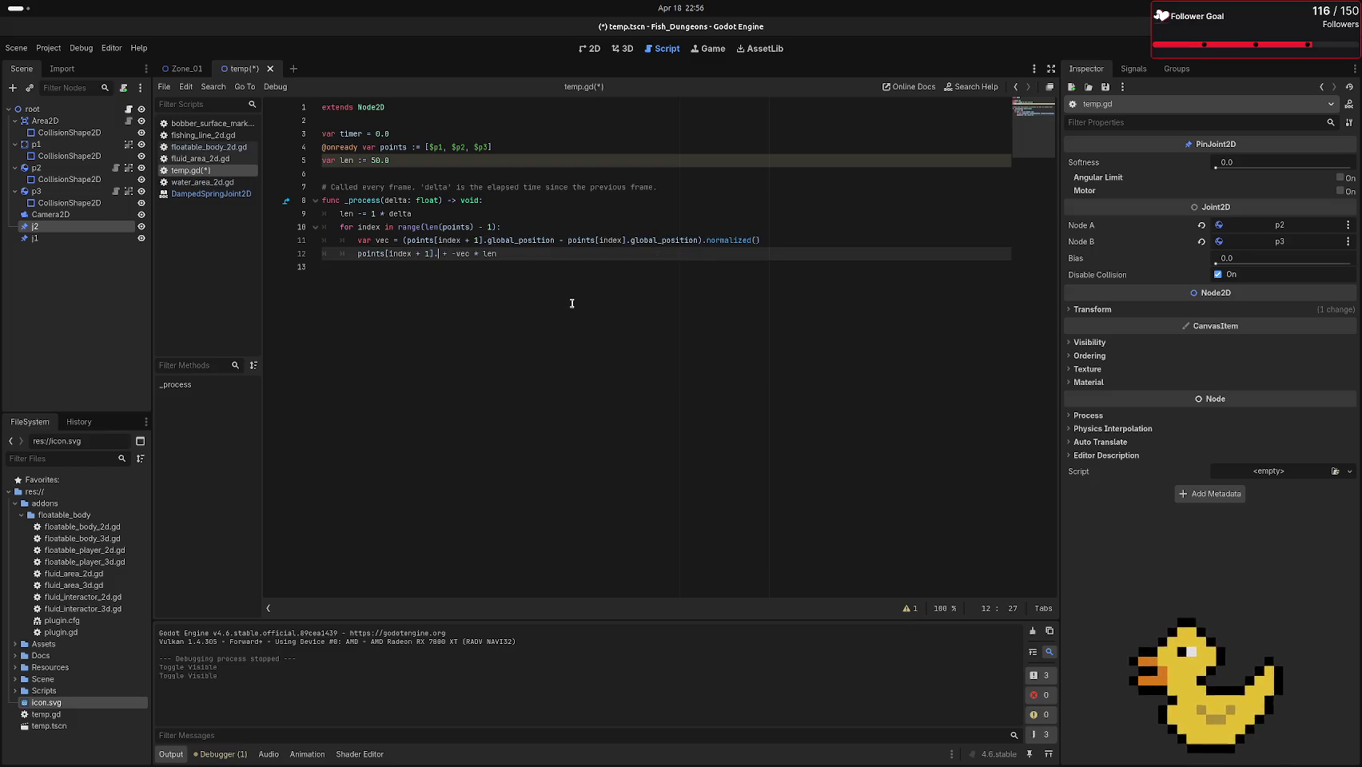
left_click(69, 190)
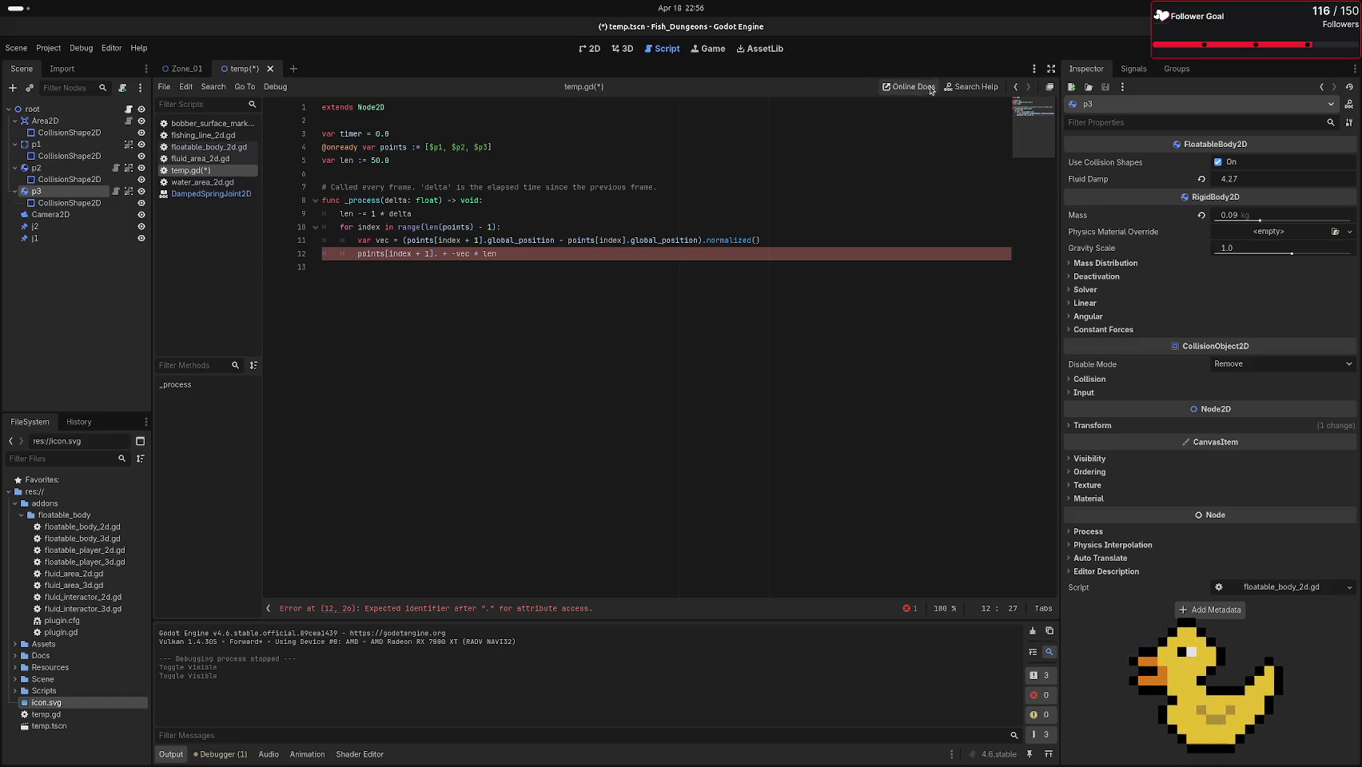
left_click(970, 86)
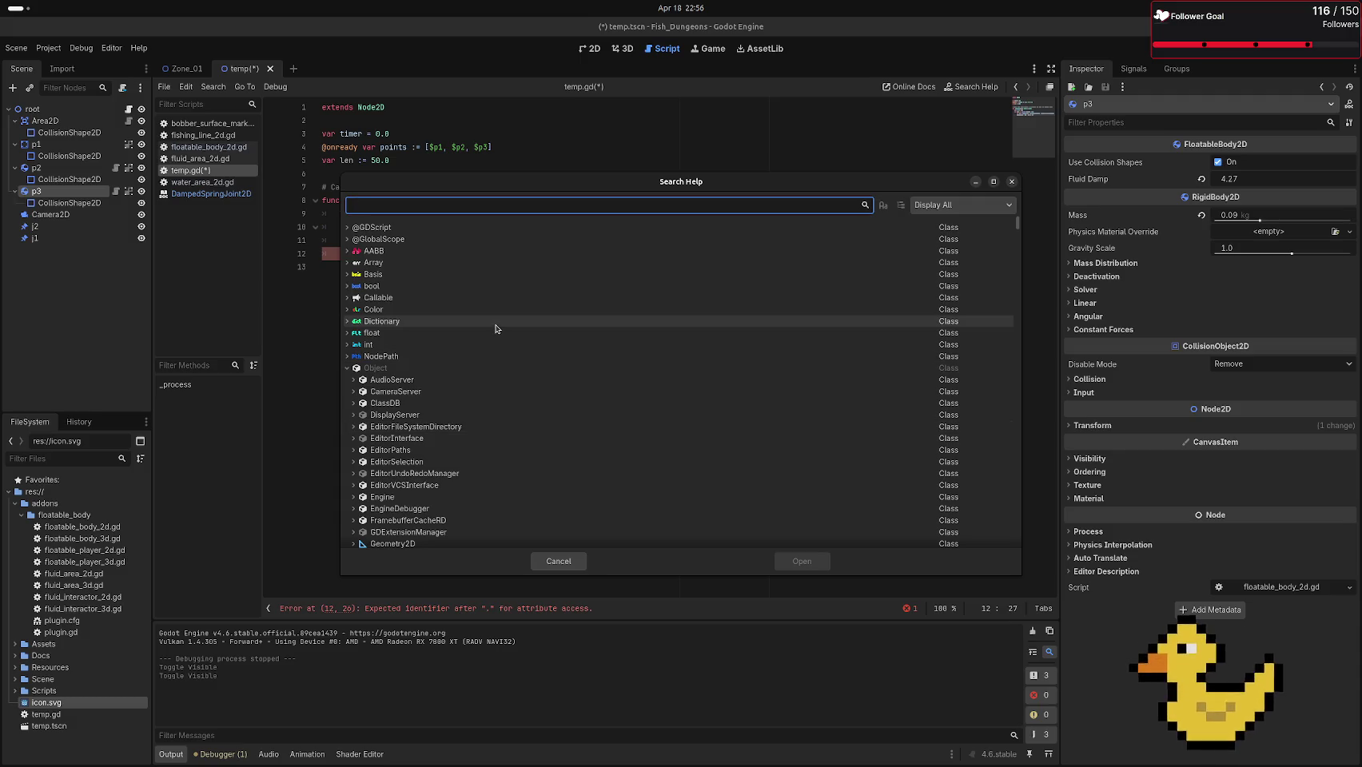
Search help for 'rigid', open RigidBody2D's apply_force entry, and select its full signature
type("rigid")
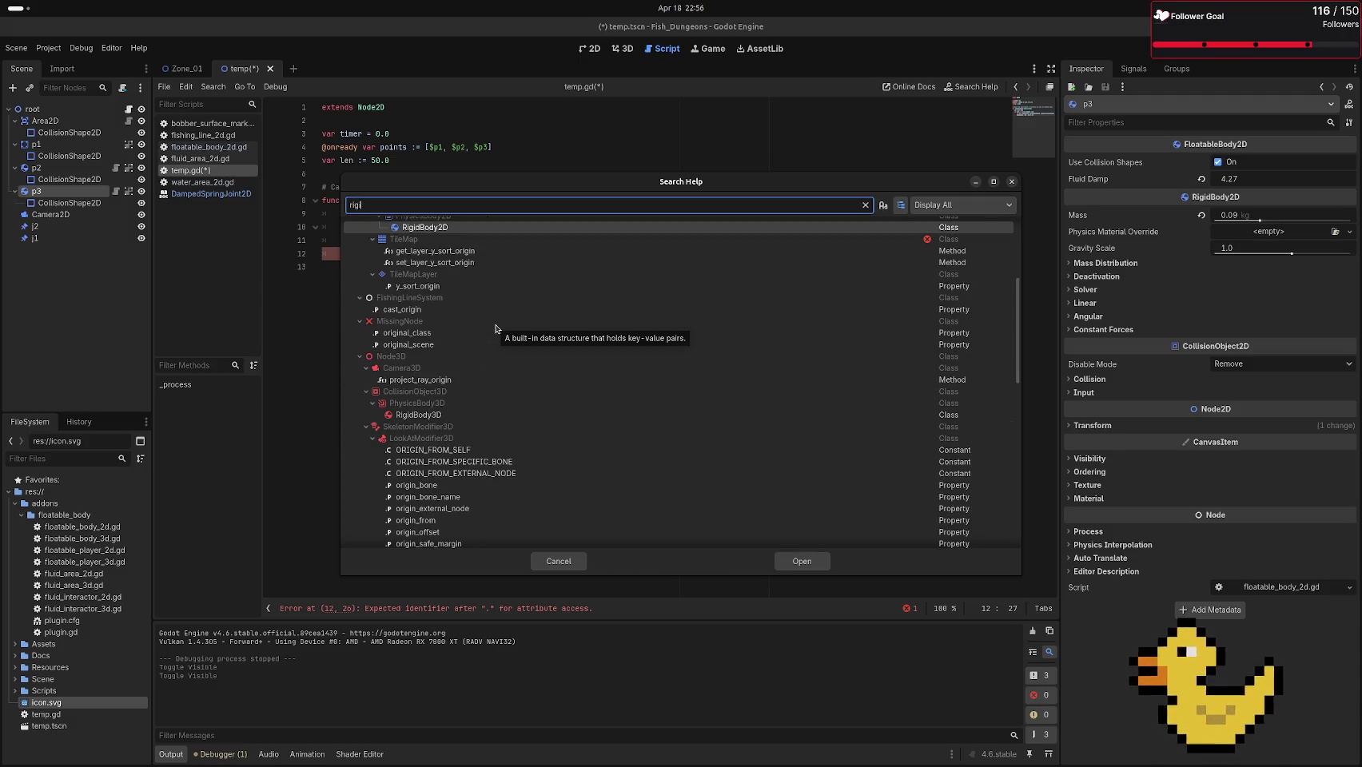
key("Return")
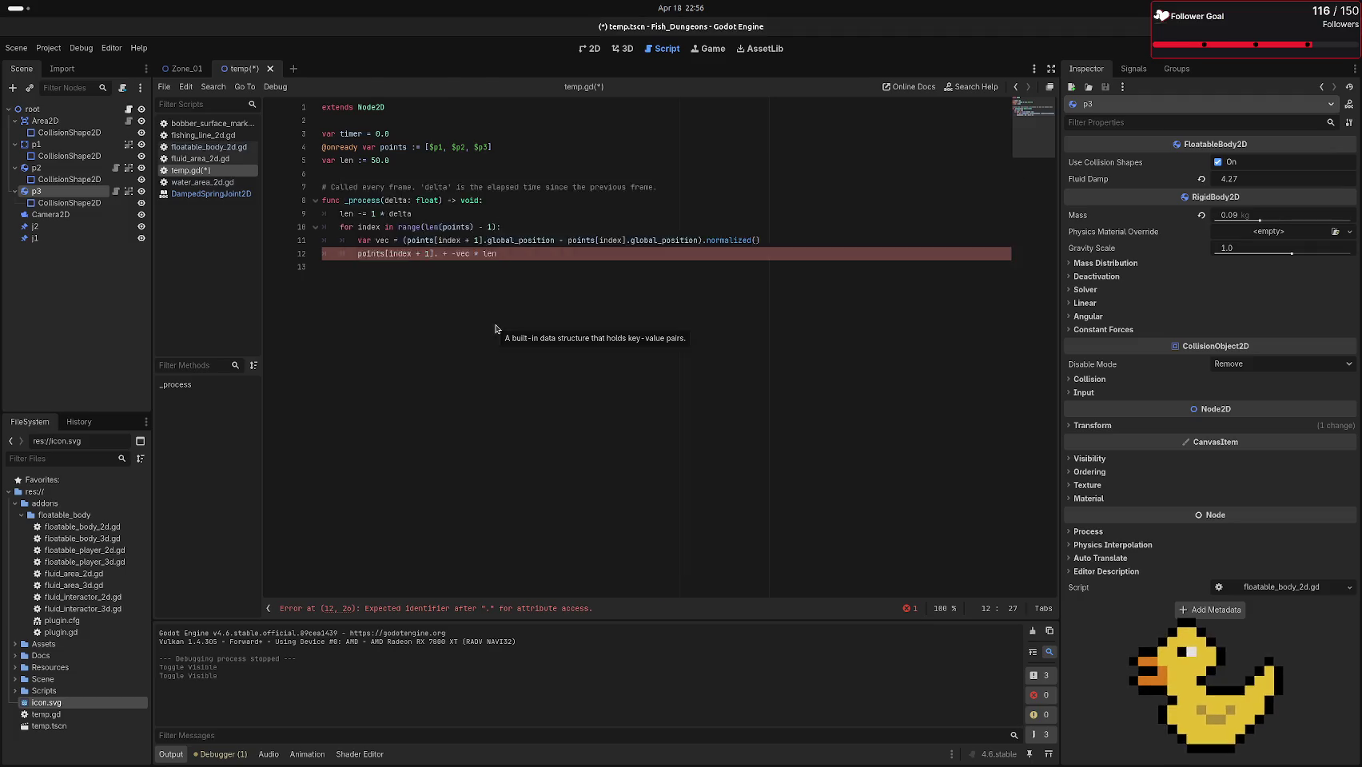
scroll(514, 253, "down", 5)
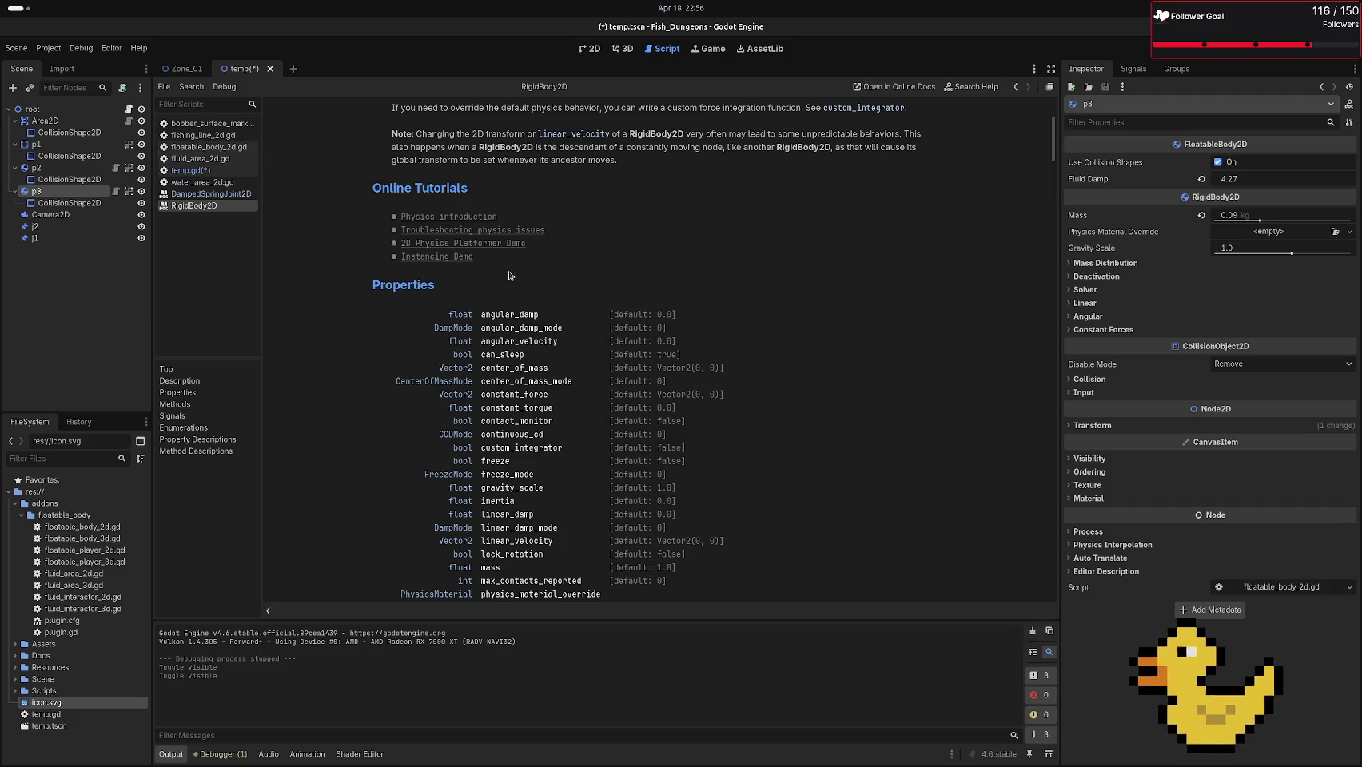
scroll(484, 311, "down", 5)
scroll(485, 313, "down", 8)
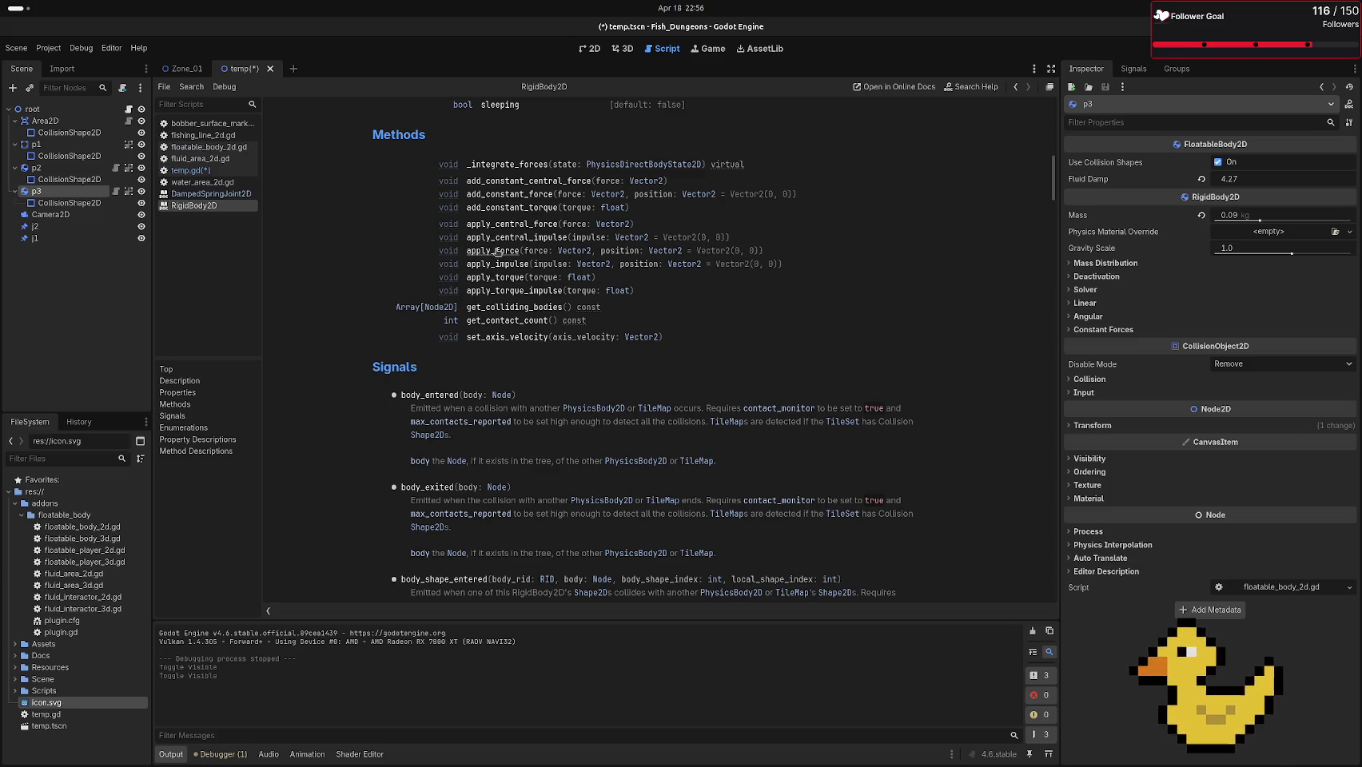
left_click(496, 251)
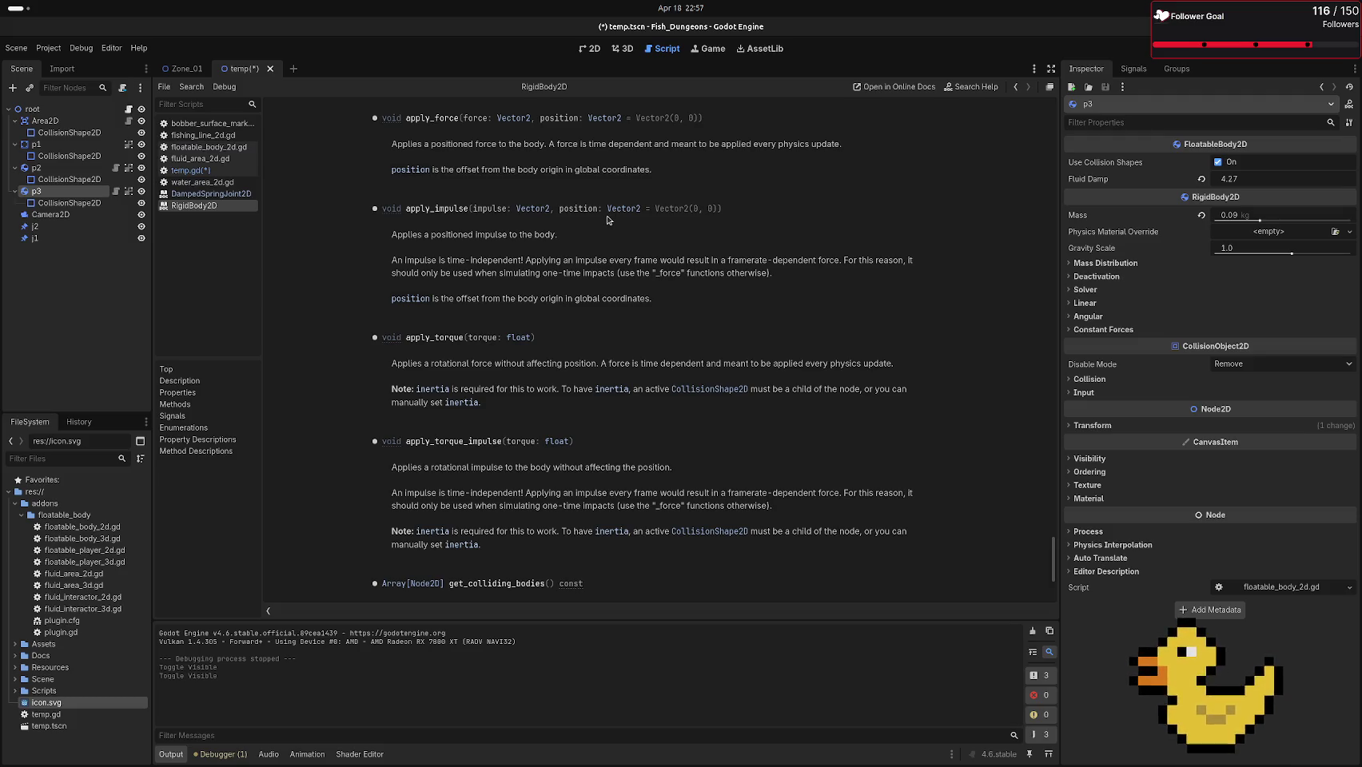
scroll(599, 226, "up", 3)
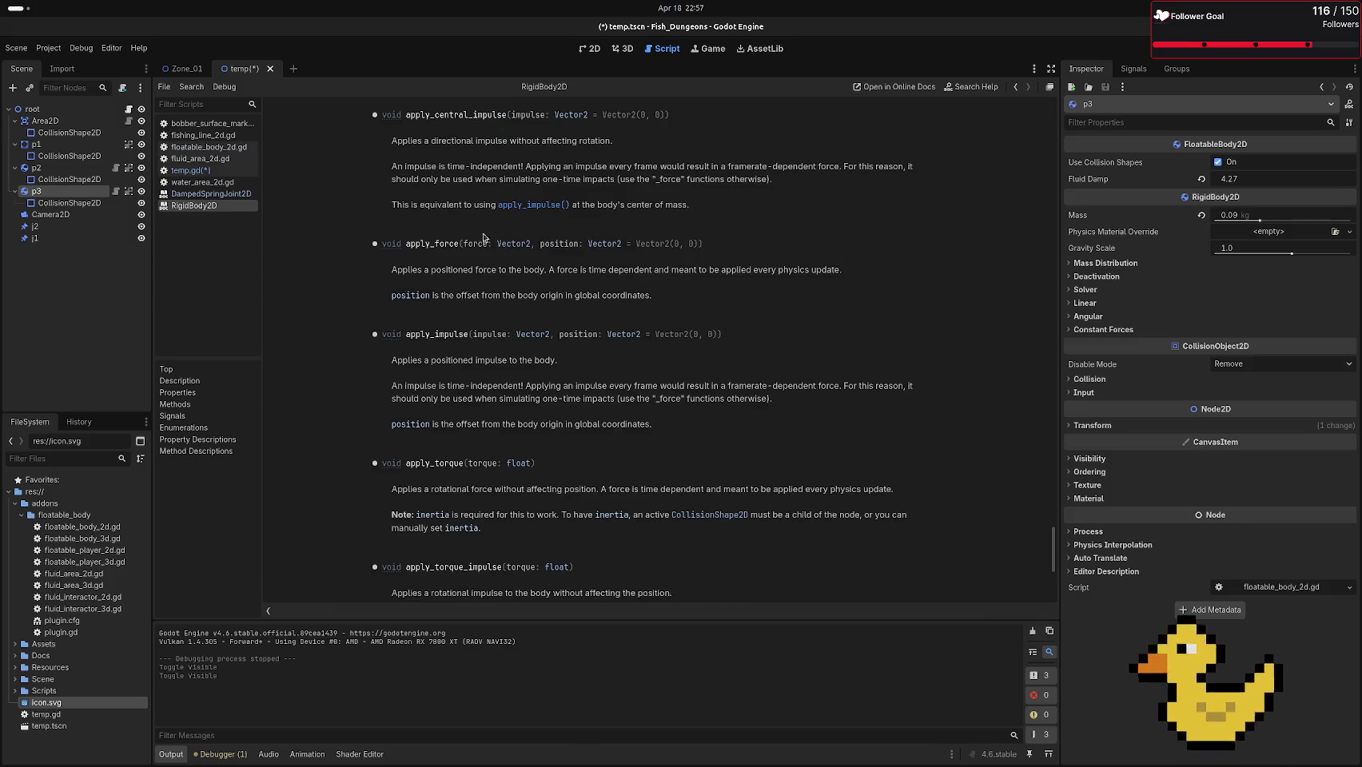
left_click_drag(428, 271, 594, 293)
left_click(594, 293)
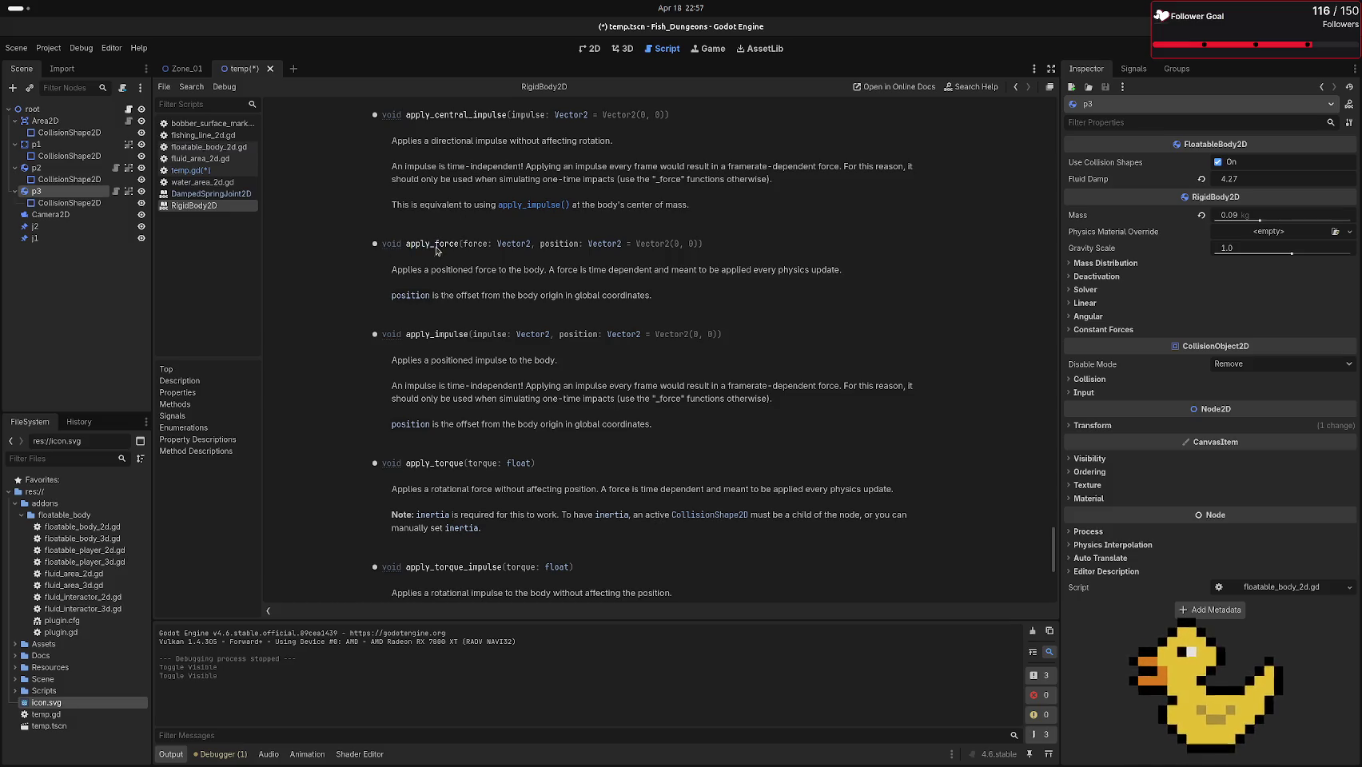
mouse_move(407, 244)
left_mouse_down()
mouse_move(462, 244)
mouse_move(372, 245)
mouse_move(705, 241)
left_mouse_up()
key("ctrl+c")
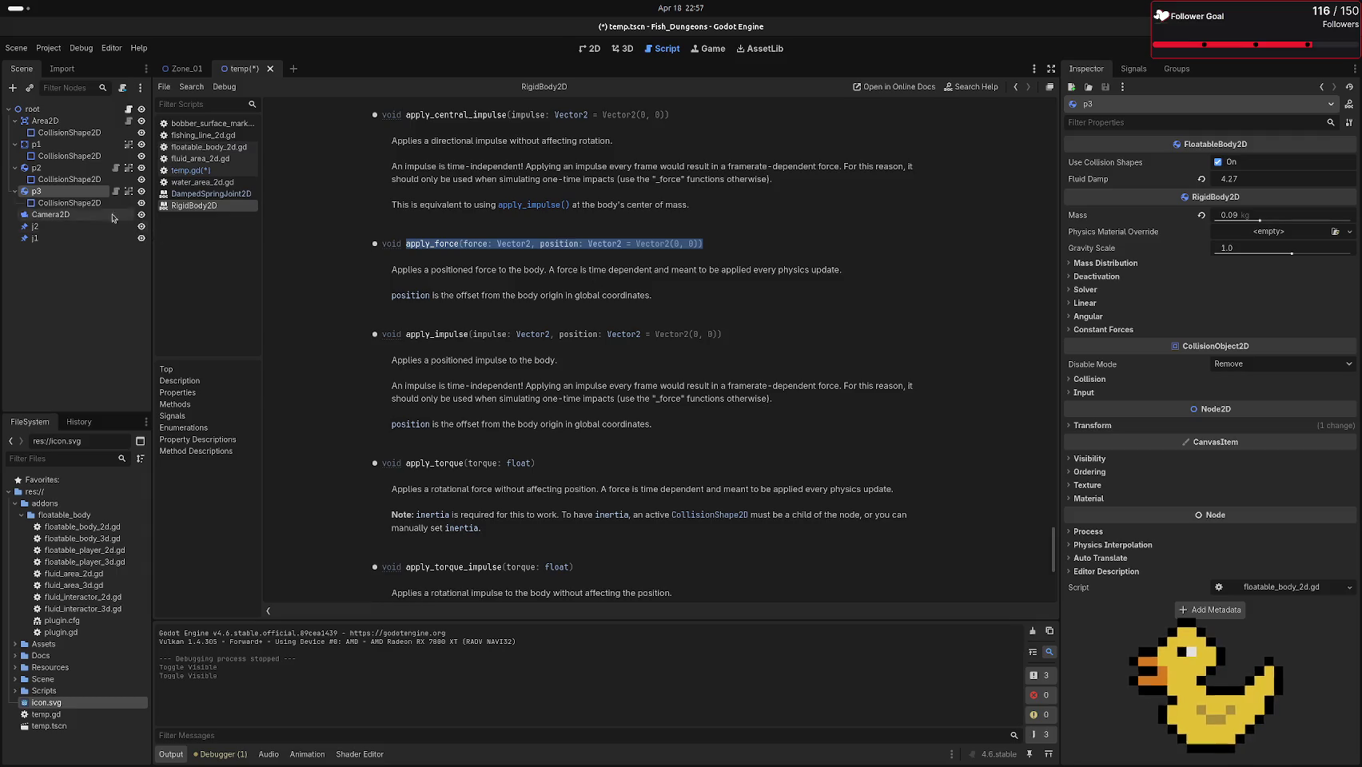
Paste apply_force onto line 12 and replace its force argument with -vec * len
left_click(190, 170)
key("ctrl+v")
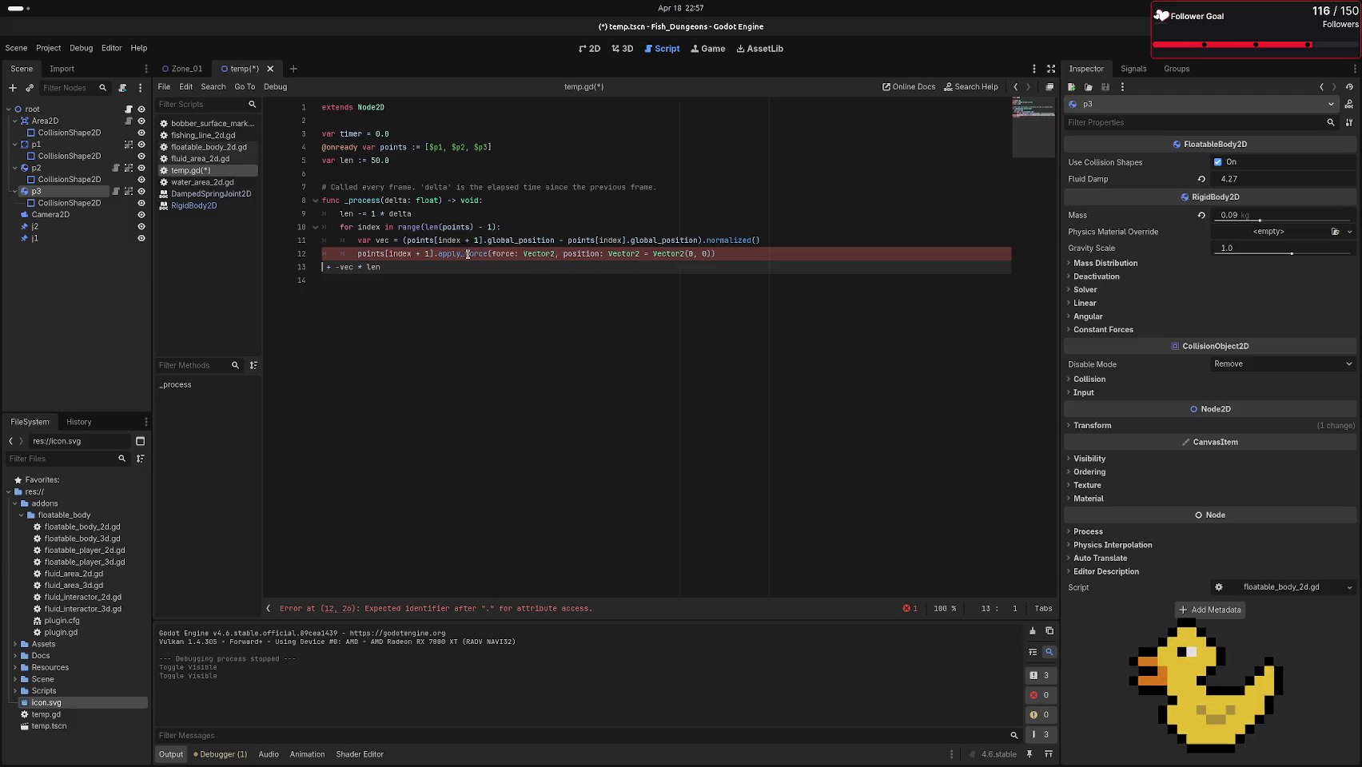
double_click(505, 254)
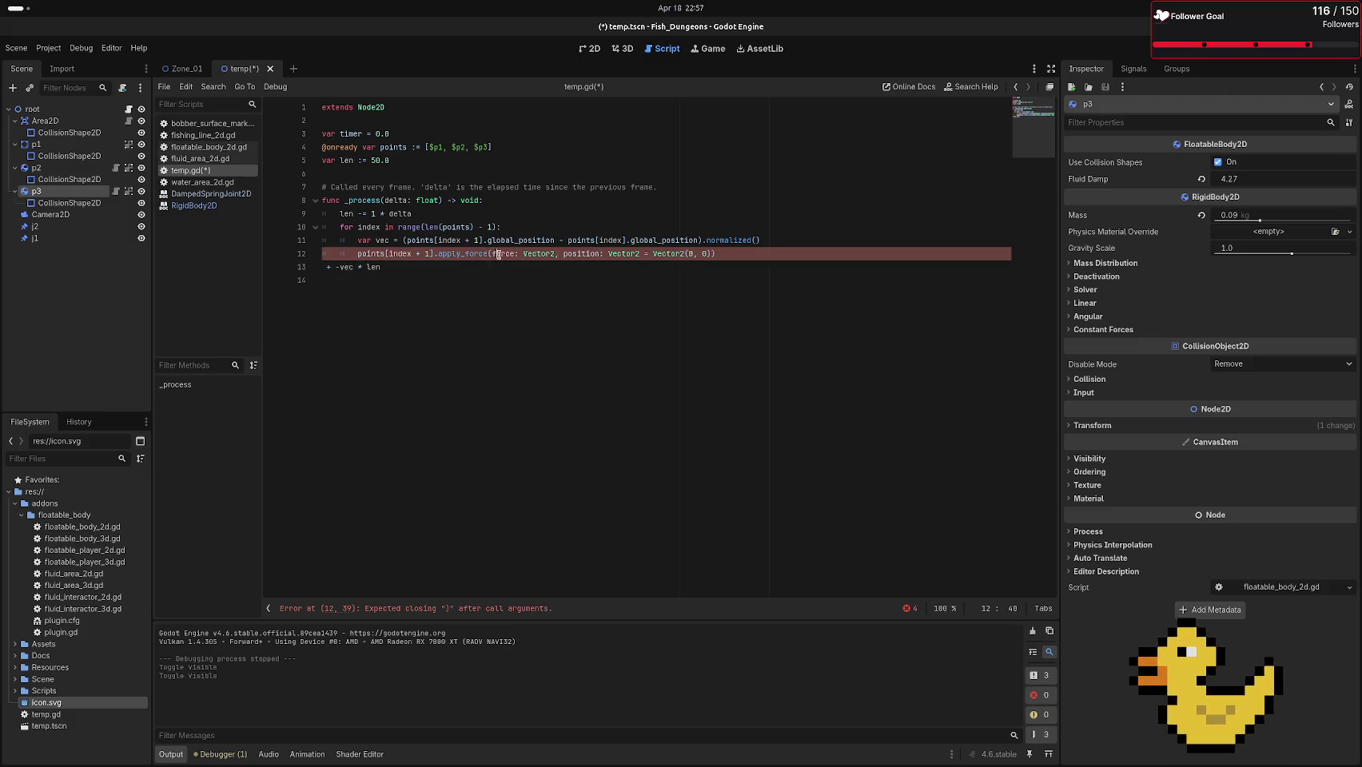
left_click(541, 254)
left_click_drag(555, 253, 491, 253)
type("-vec * ")
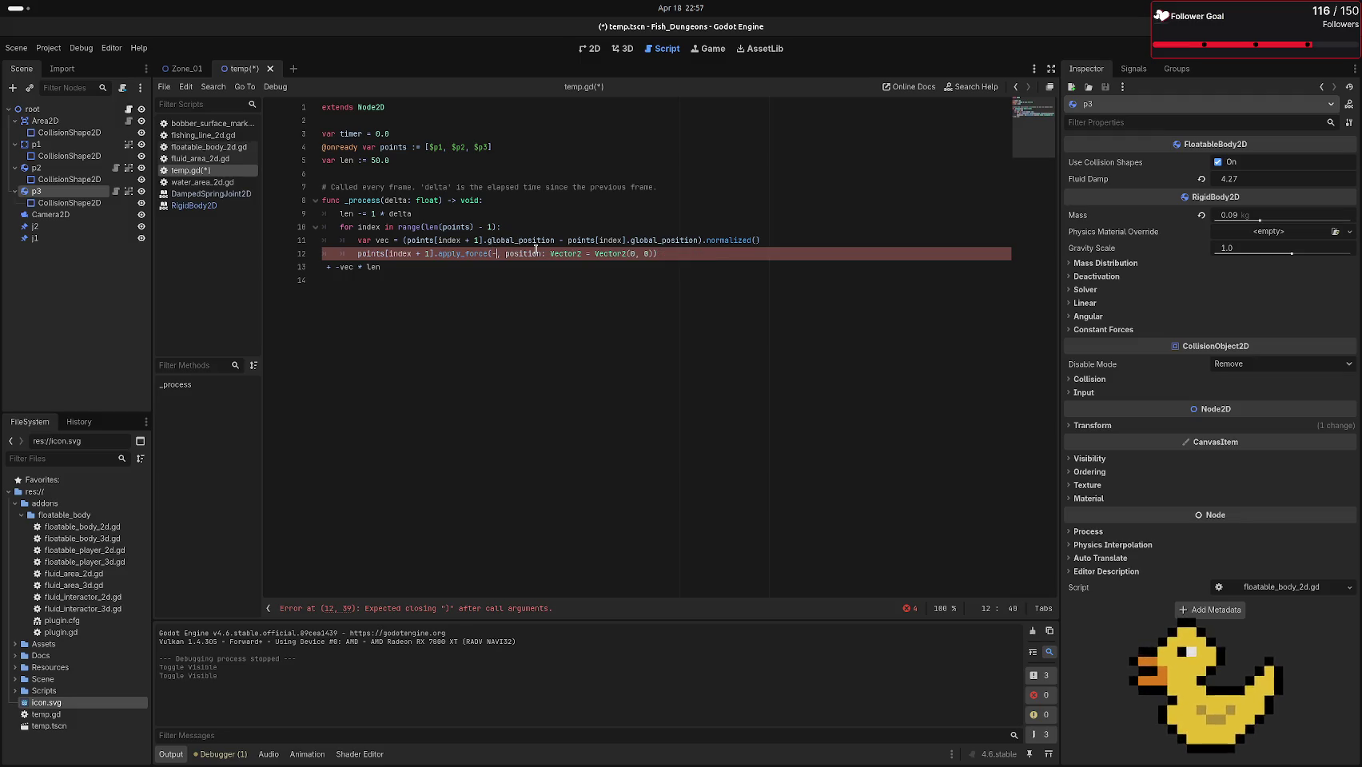
type("len")
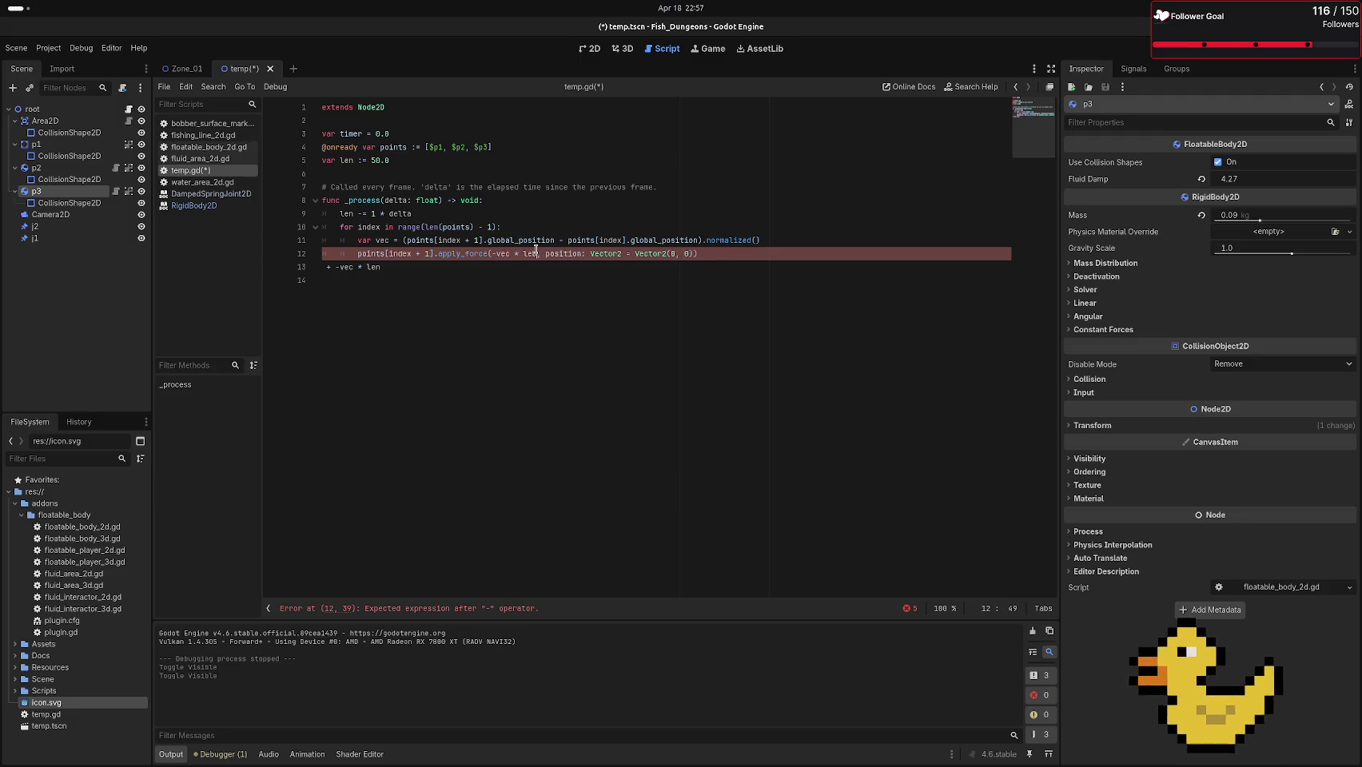
type(",")
Set the position argument to Vector2.ZERO, delete stray line 13, and save and run the scene
left_click(546, 254)
left_click_drag(545, 253, 692, 254)
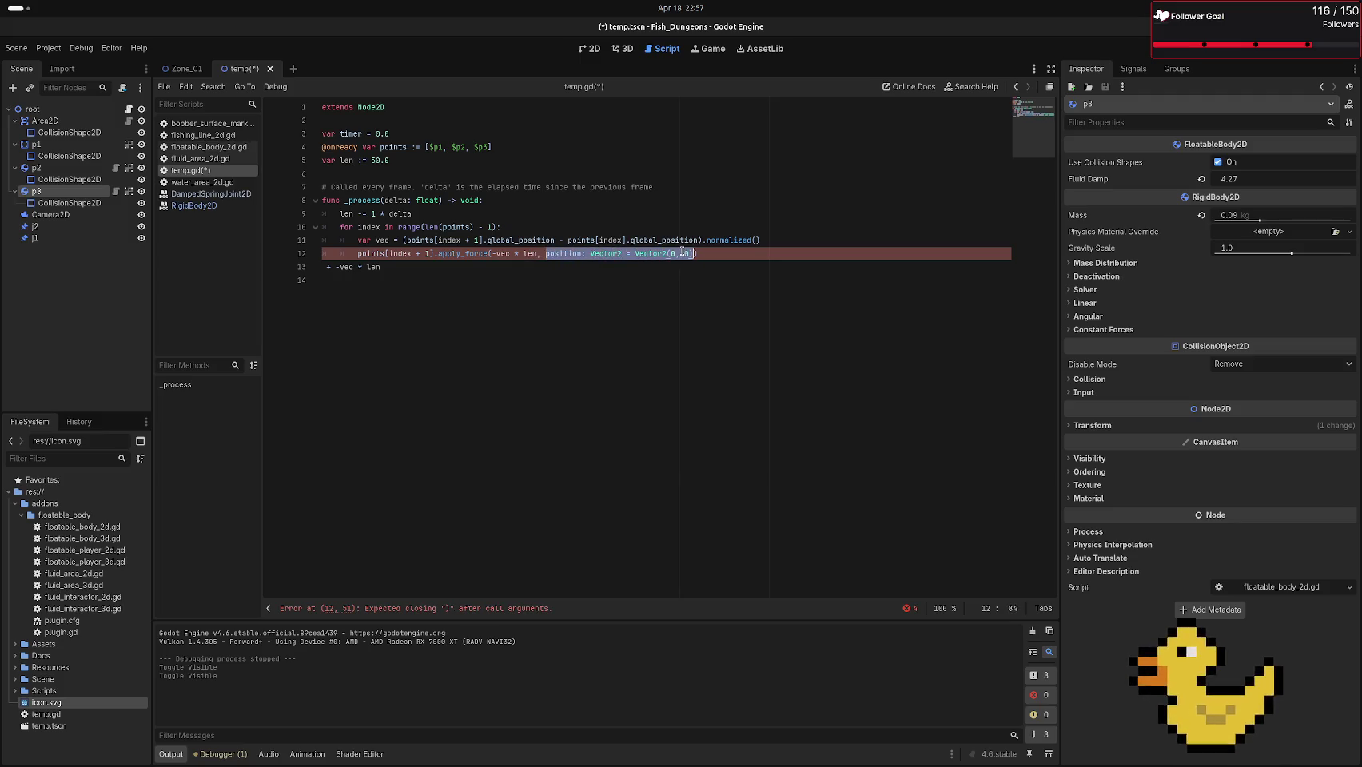
key("BackSpace")
type("s")
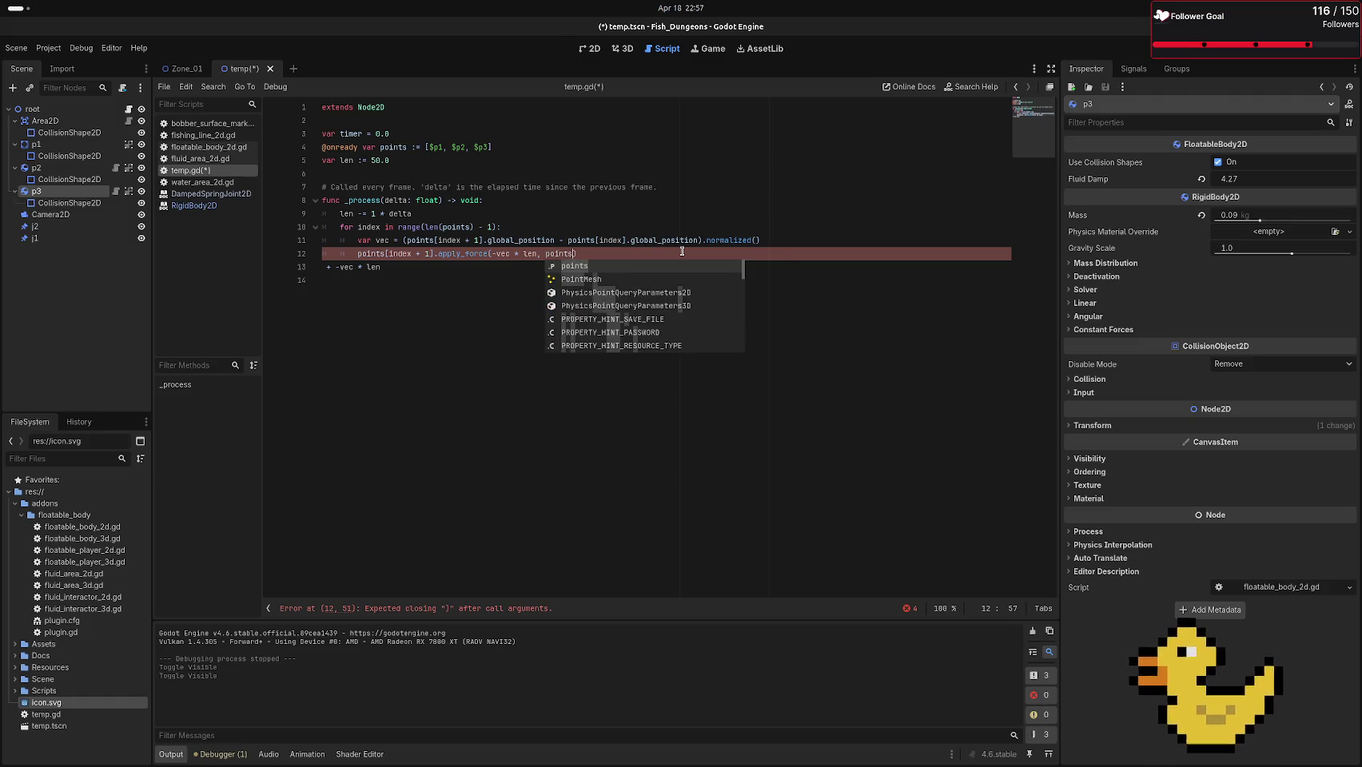
key("BackSpace")
key("BackSpace")
key("BackSpace")
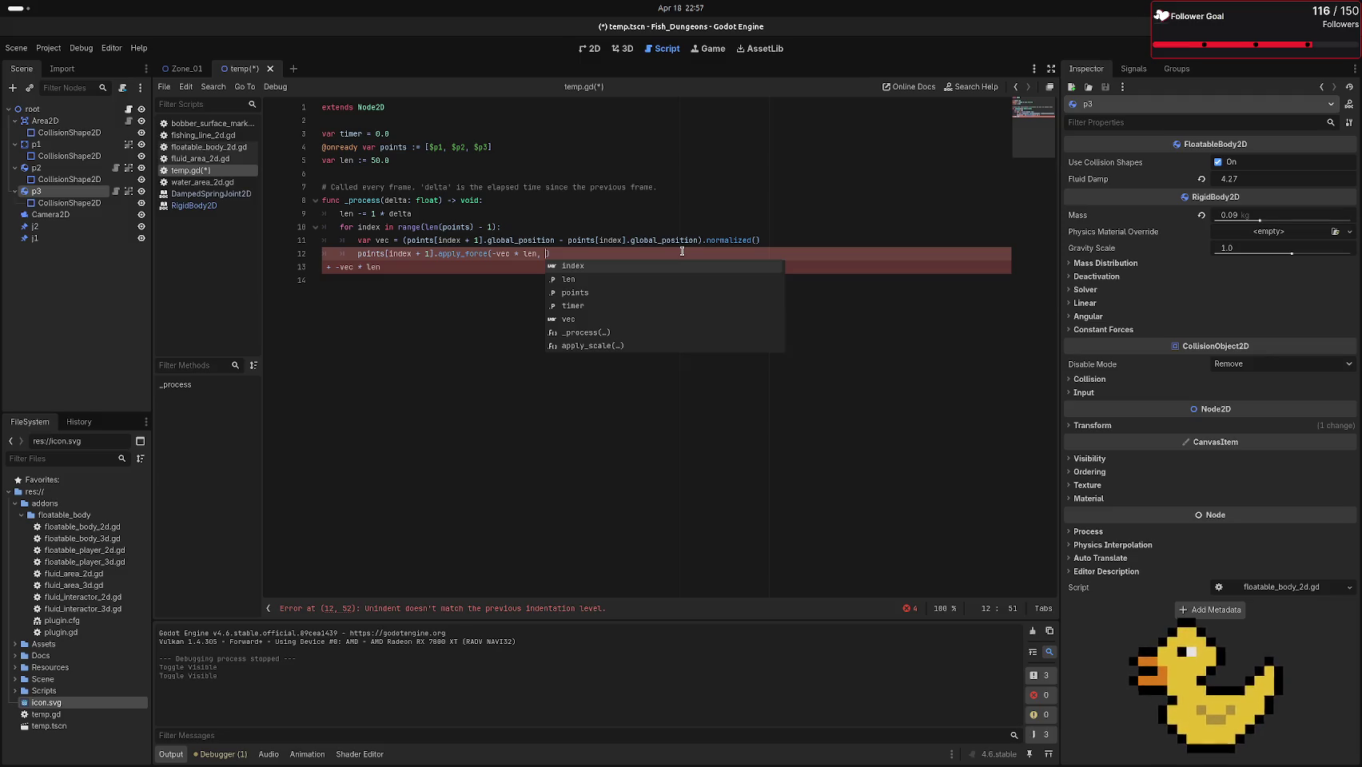
type("Vector2")
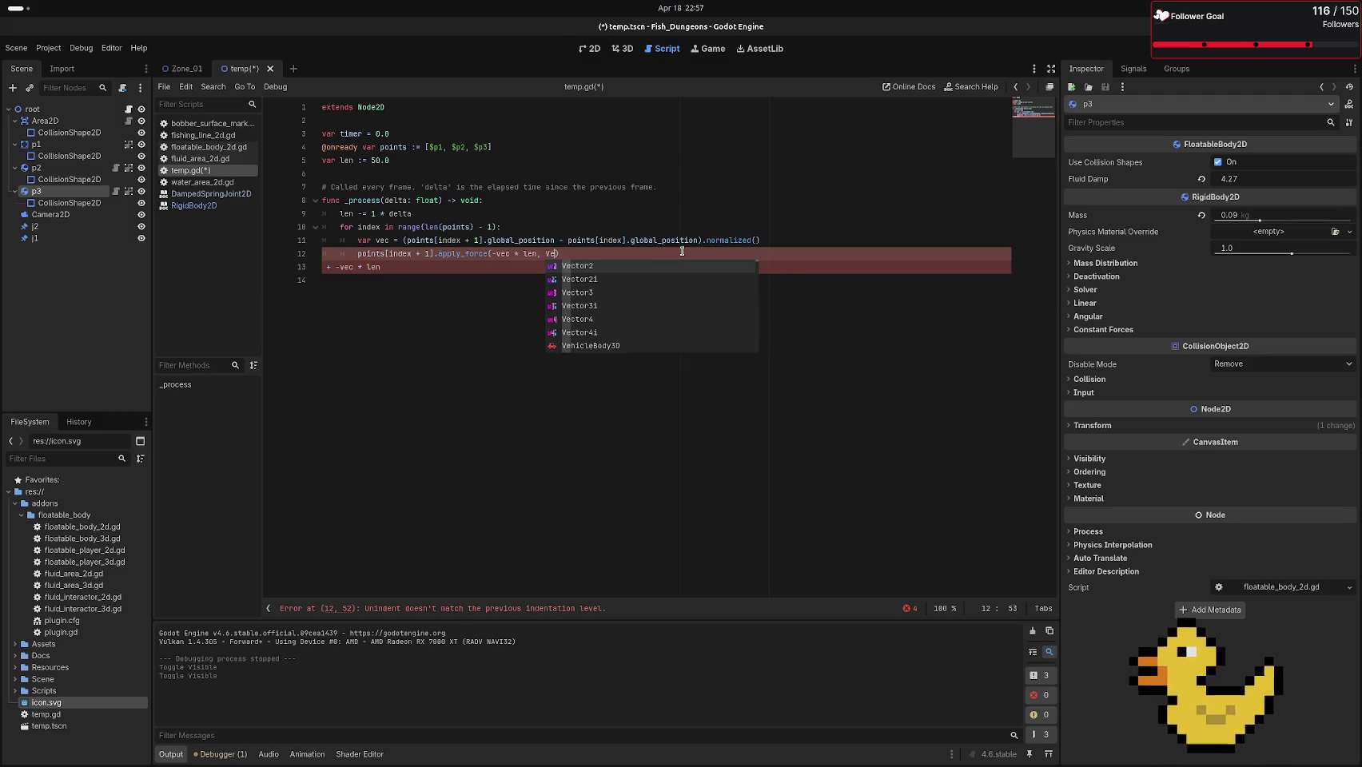
type(".ZW")
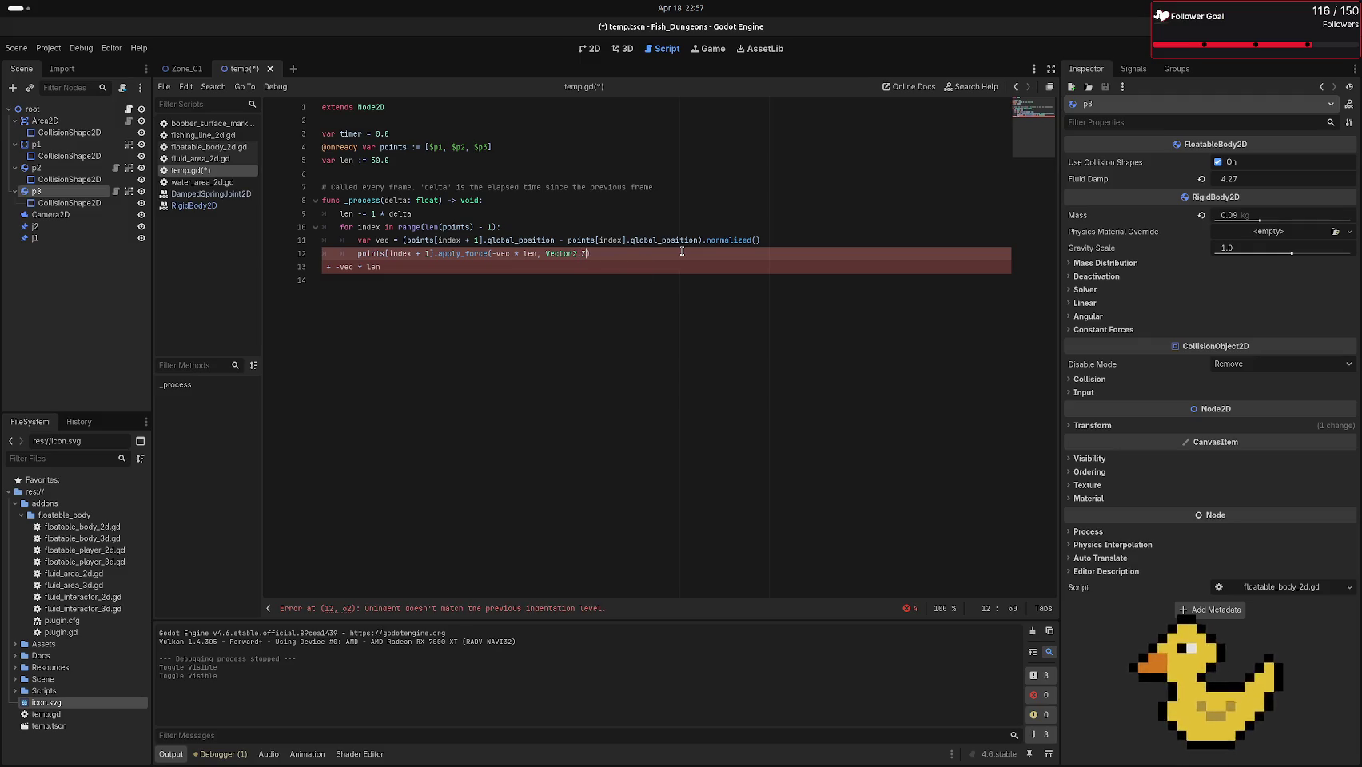
key("Return")
key("Down")
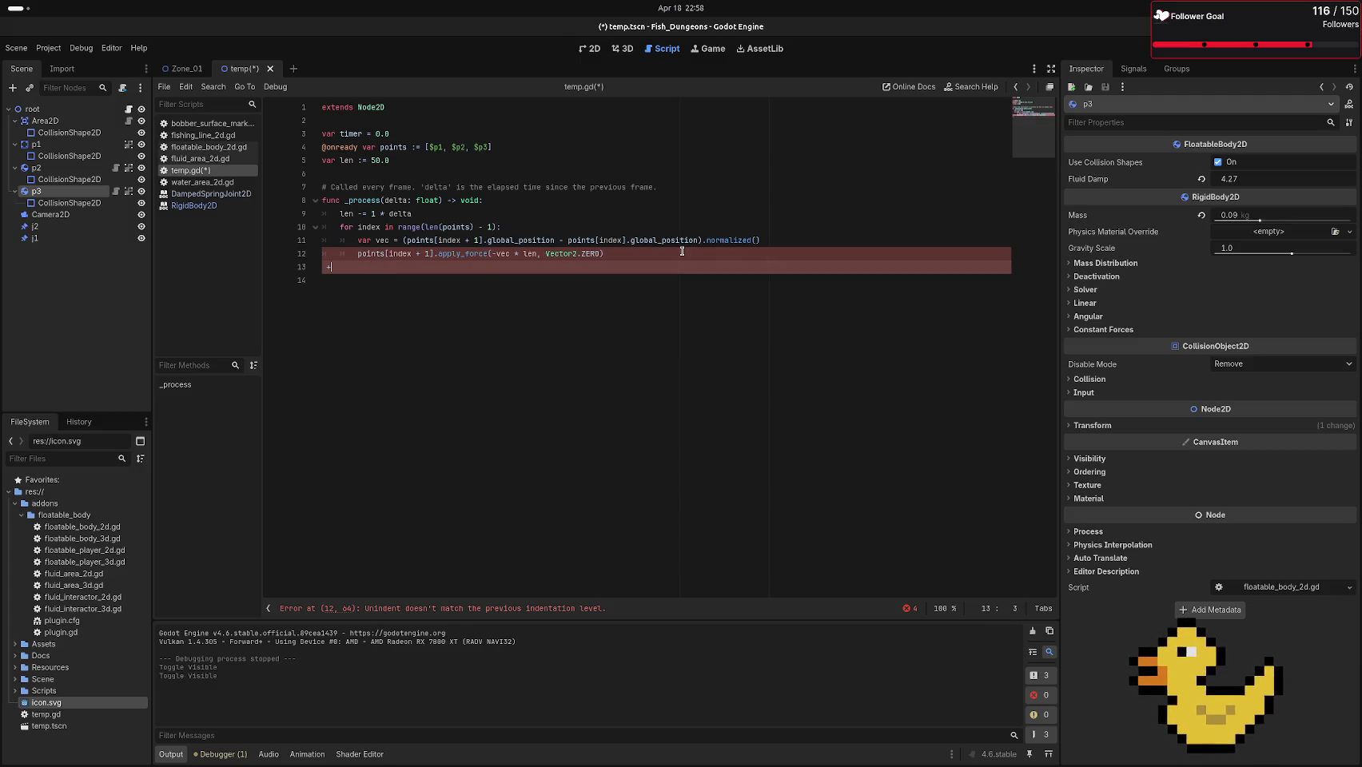
key("BackSpace")
key("F6")
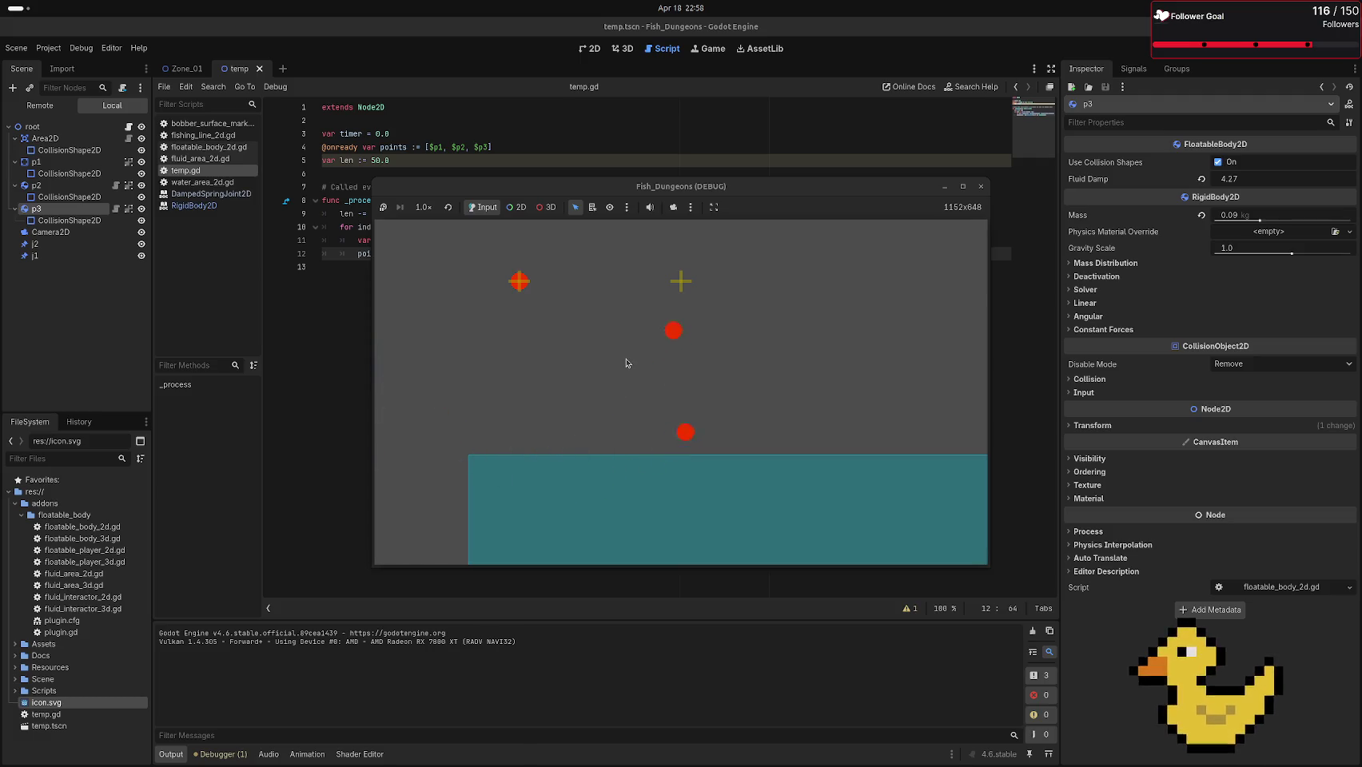
Raise line 9's shrink rate to 10 * delta and test-run the scene twice
key("F8")
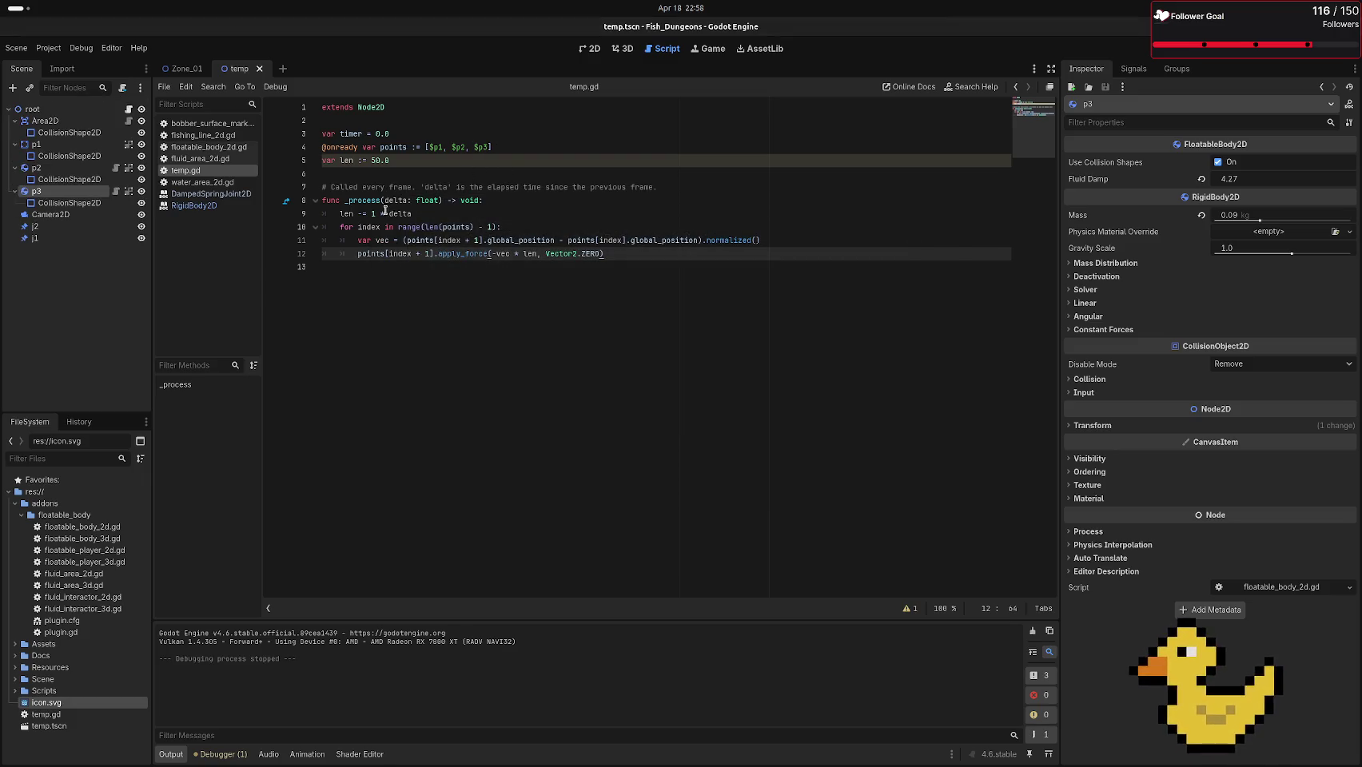
left_click(374, 214)
type("0")
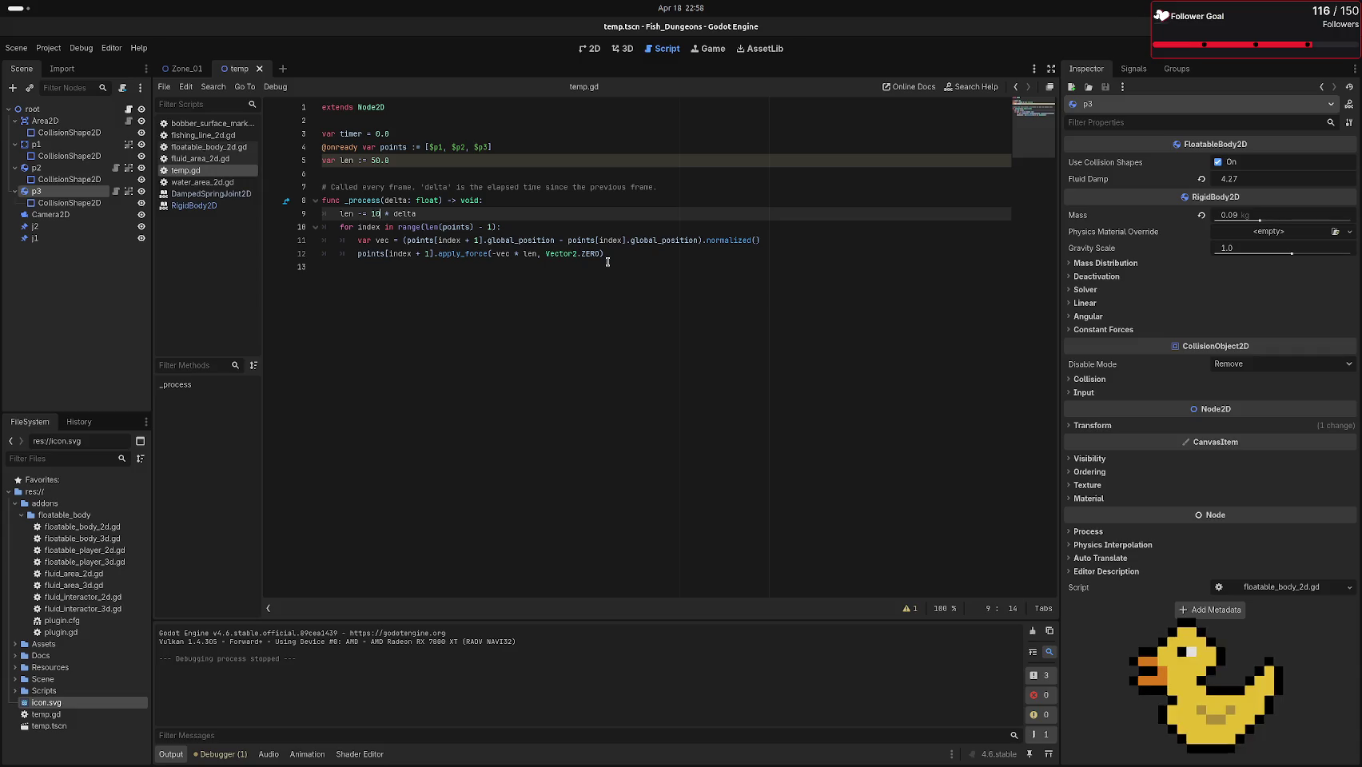
key("F6")
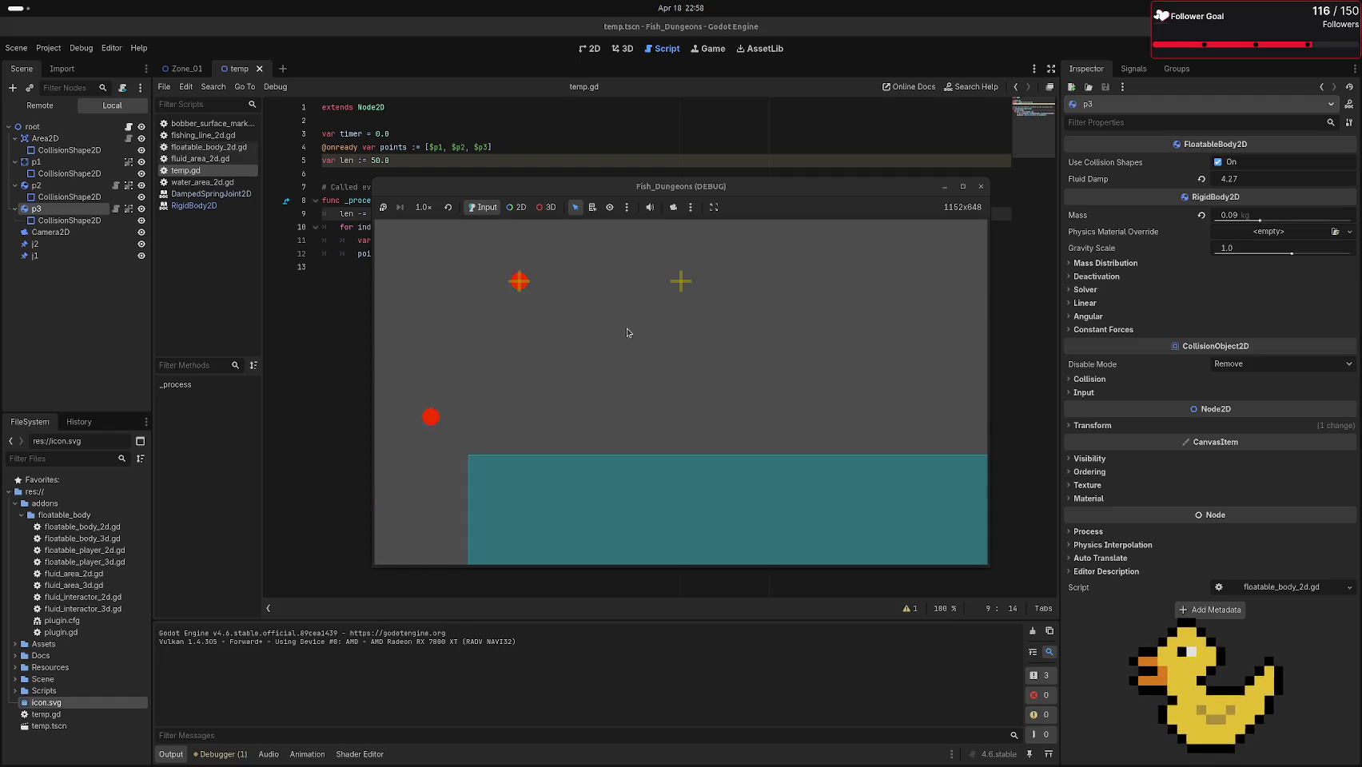
left_click(982, 186)
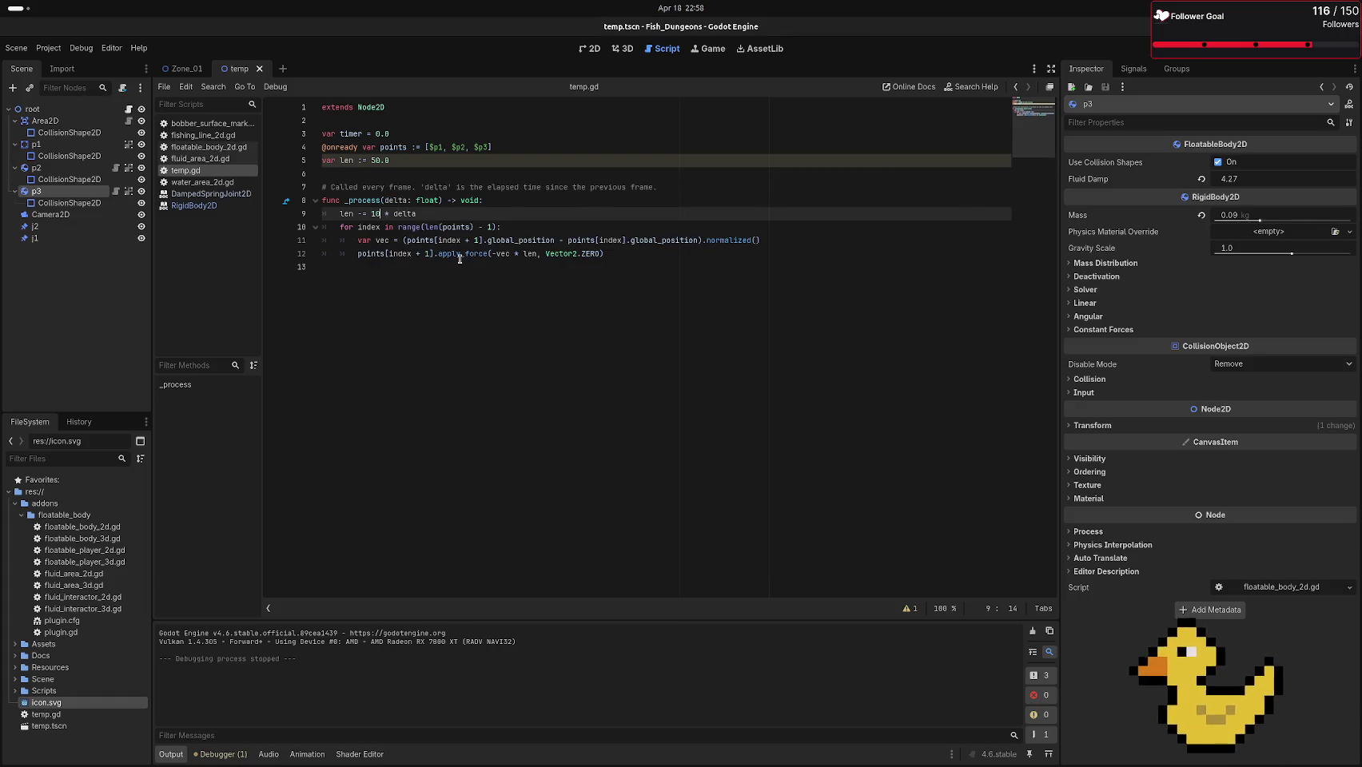
key("F6")
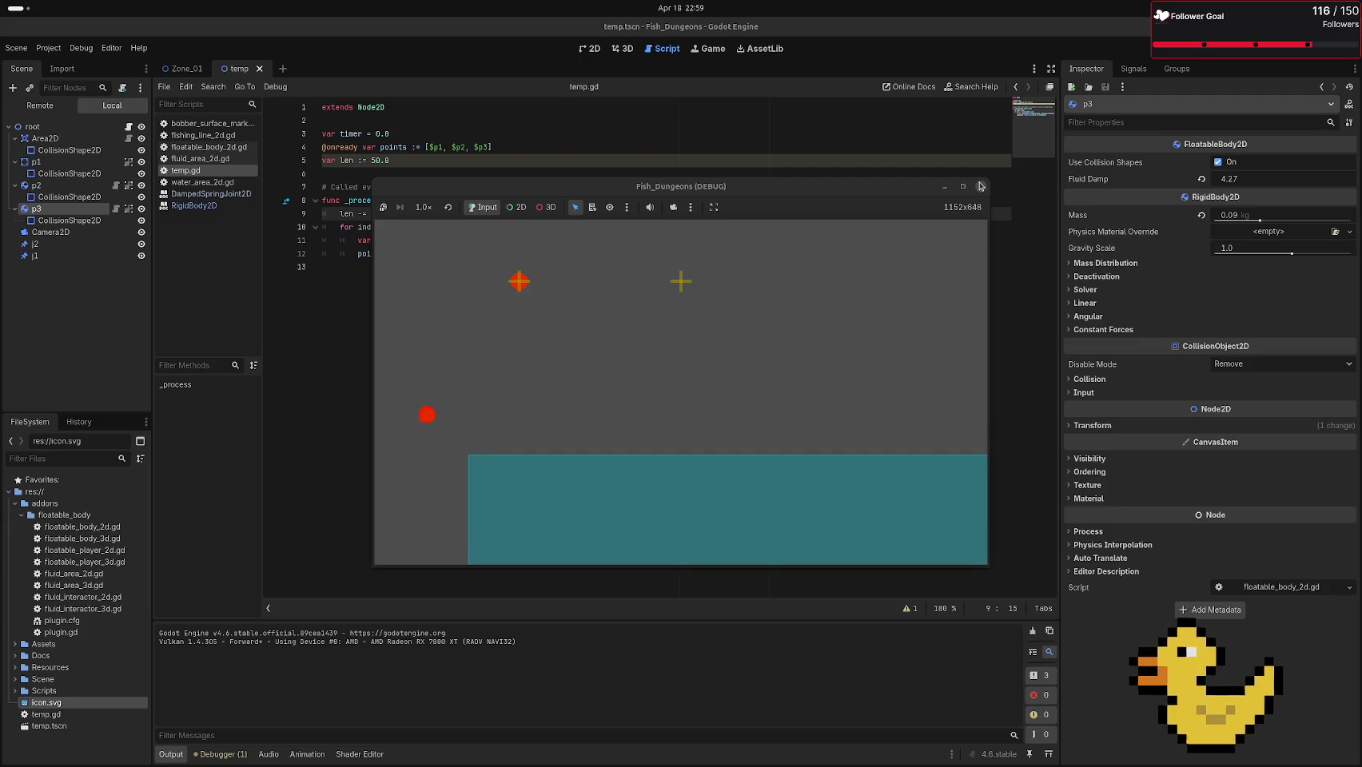
left_click(980, 187)
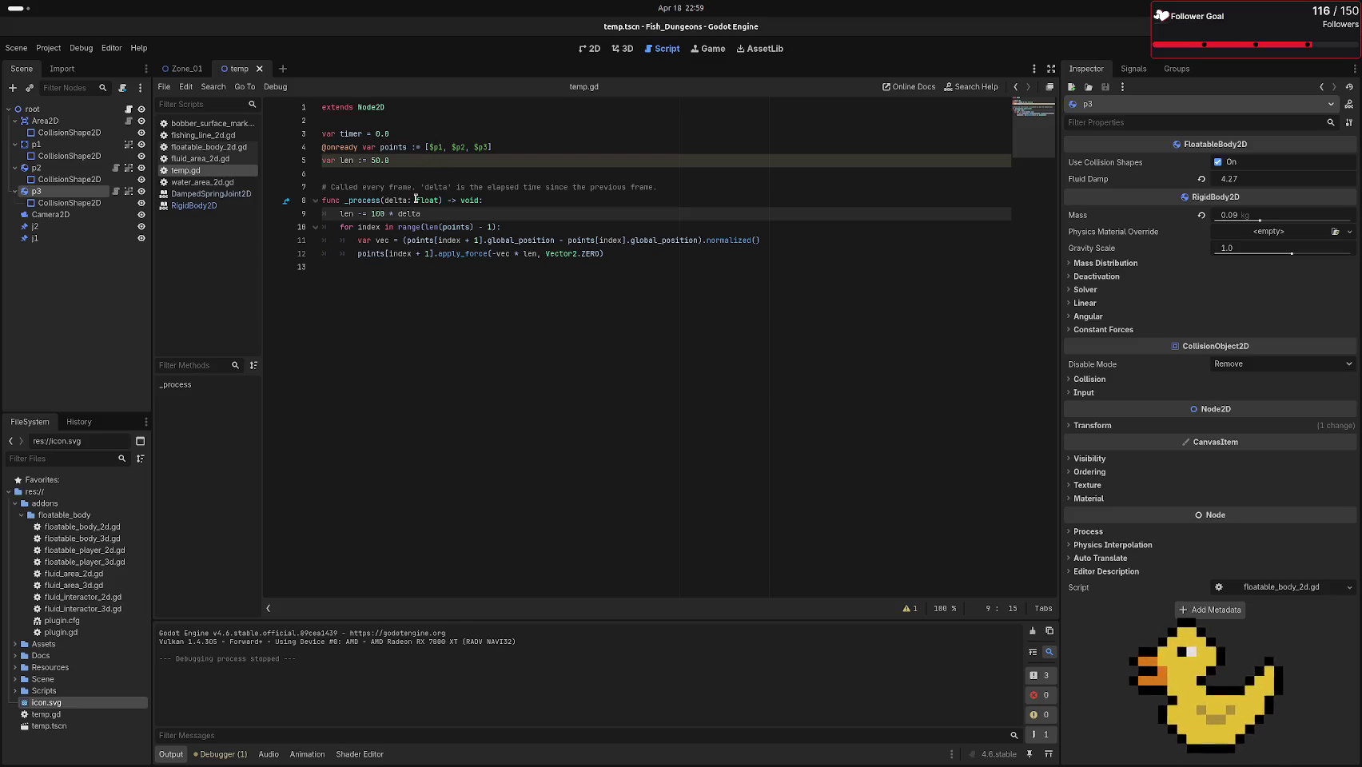
mouse_move(416, 200)
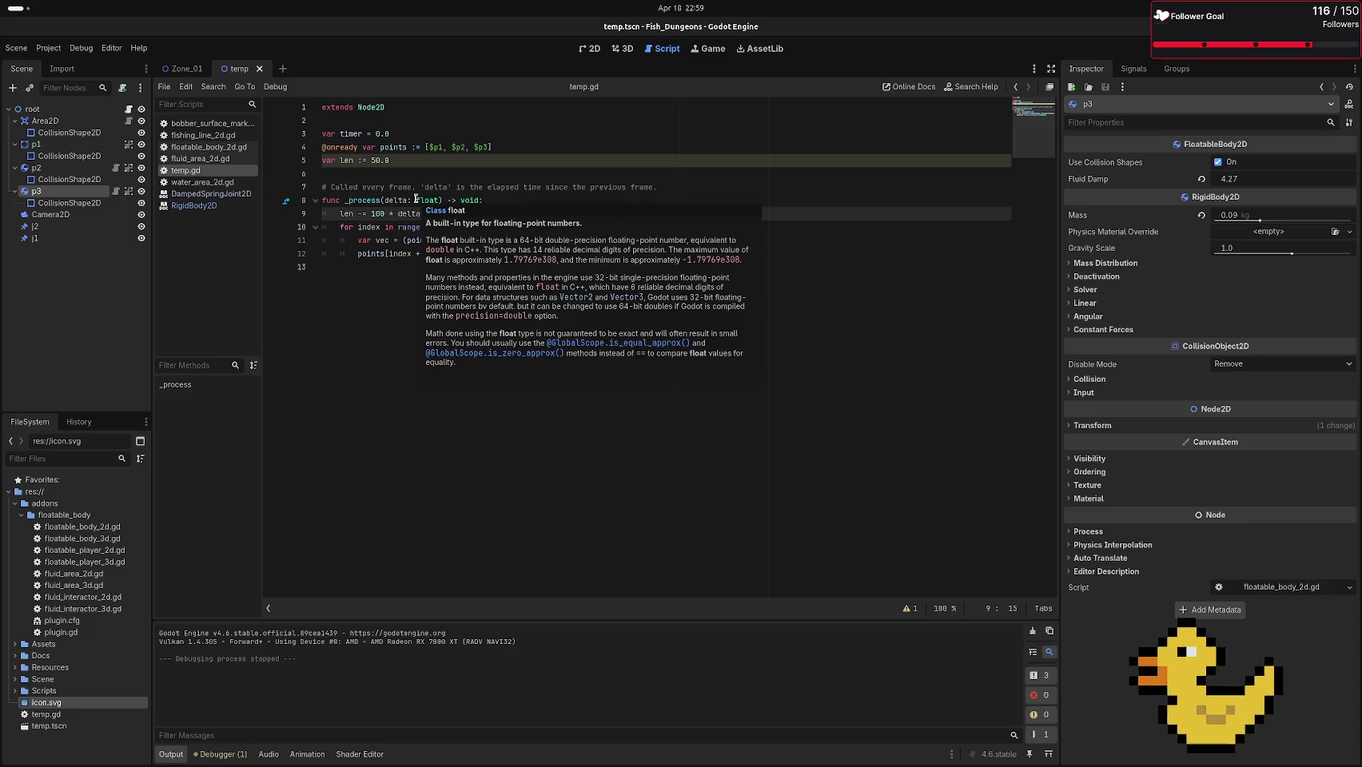
Delete the stray root node from the Zone_01 scene, then save and launch the game
left_click(588, 49)
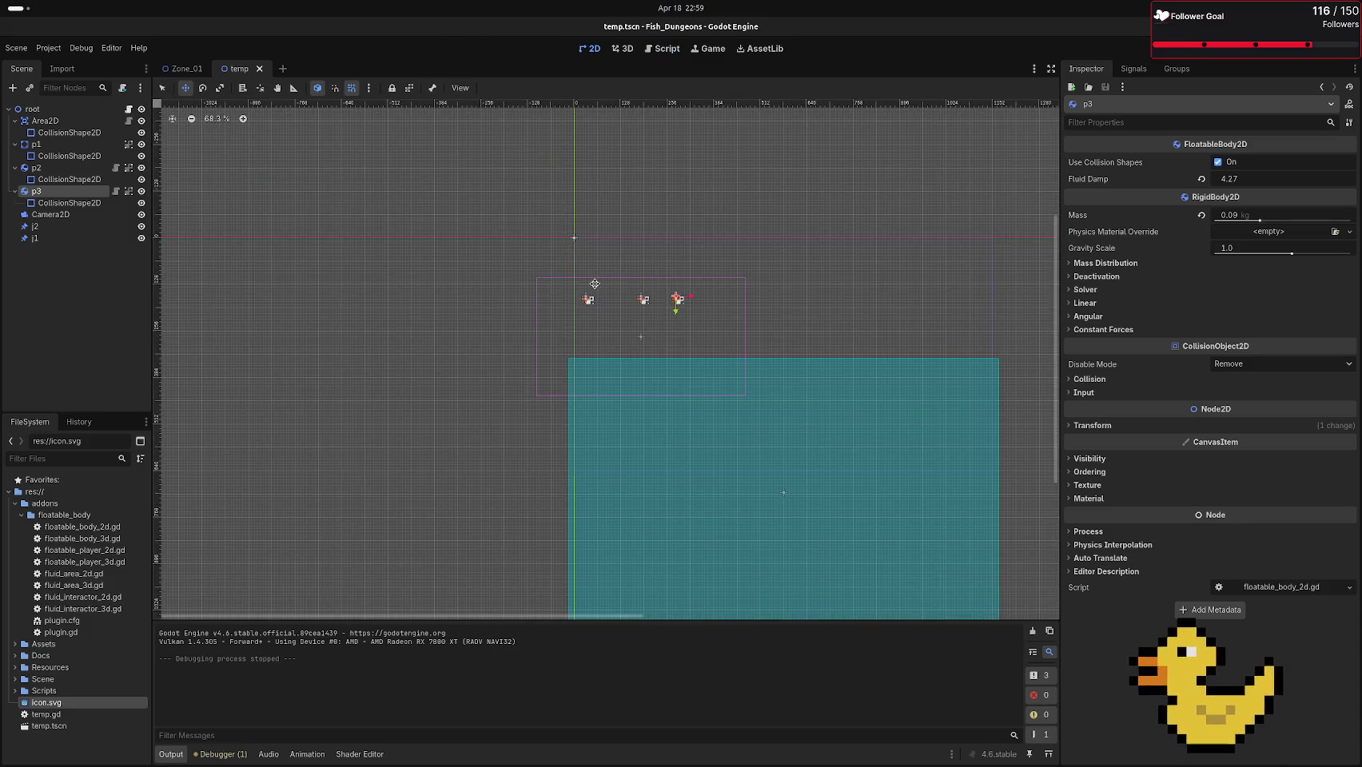
scroll(622, 346, "up", 5)
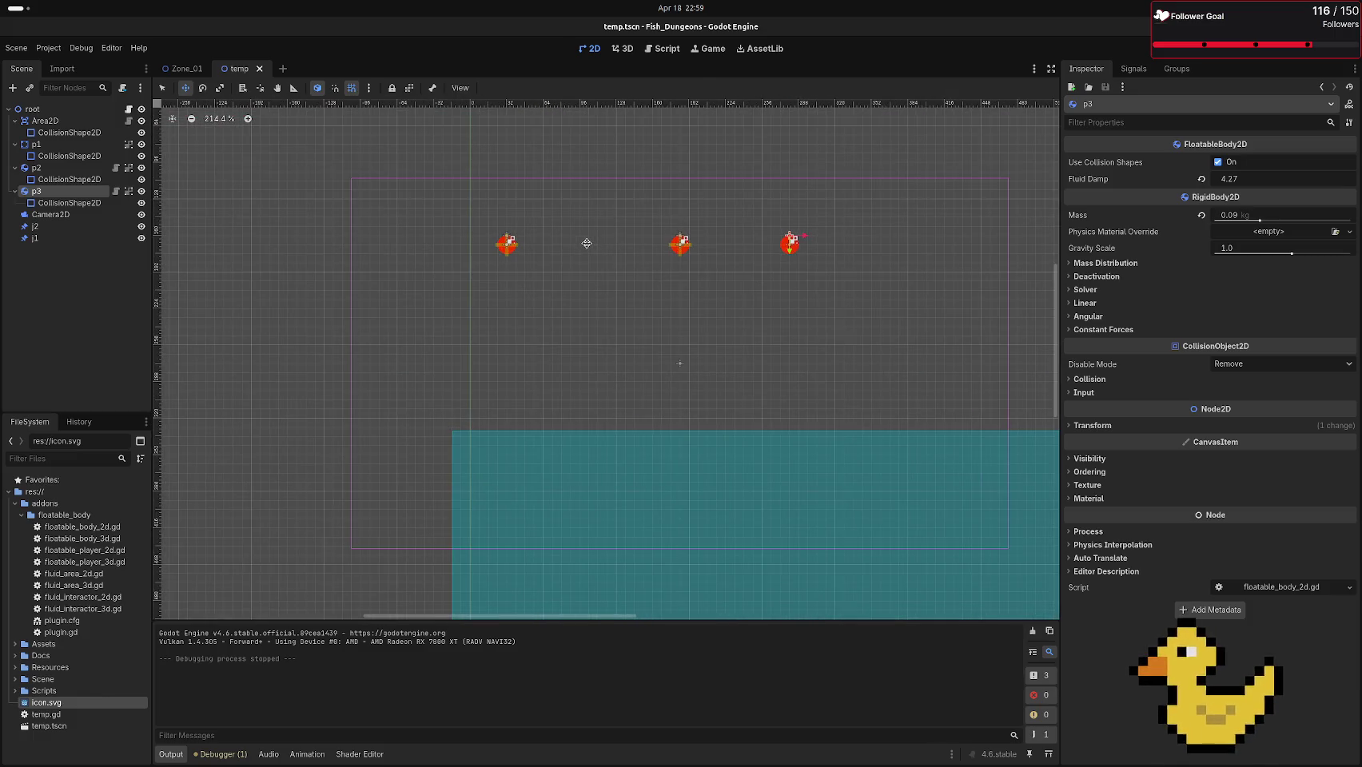
scroll(735, 164, "down", 3)
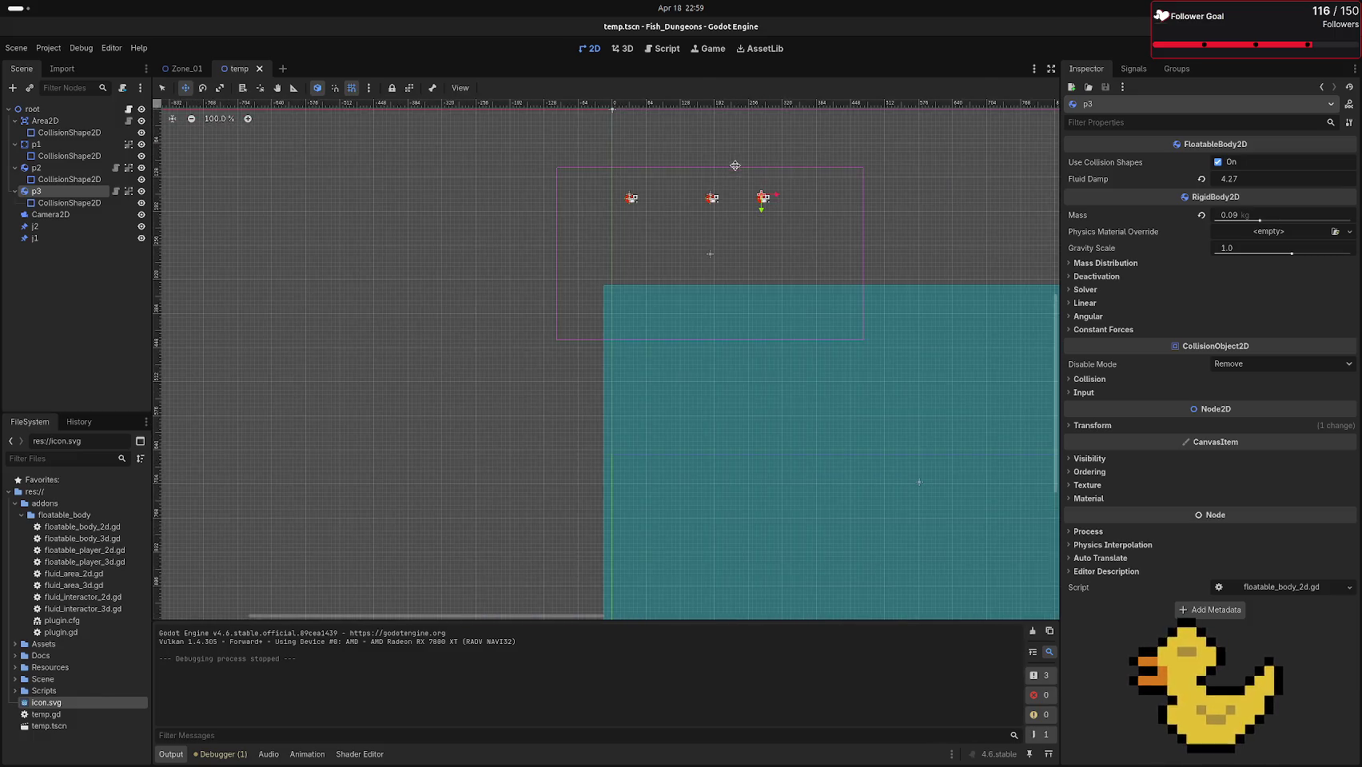
left_click(184, 69)
scroll(503, 273, "down", 8)
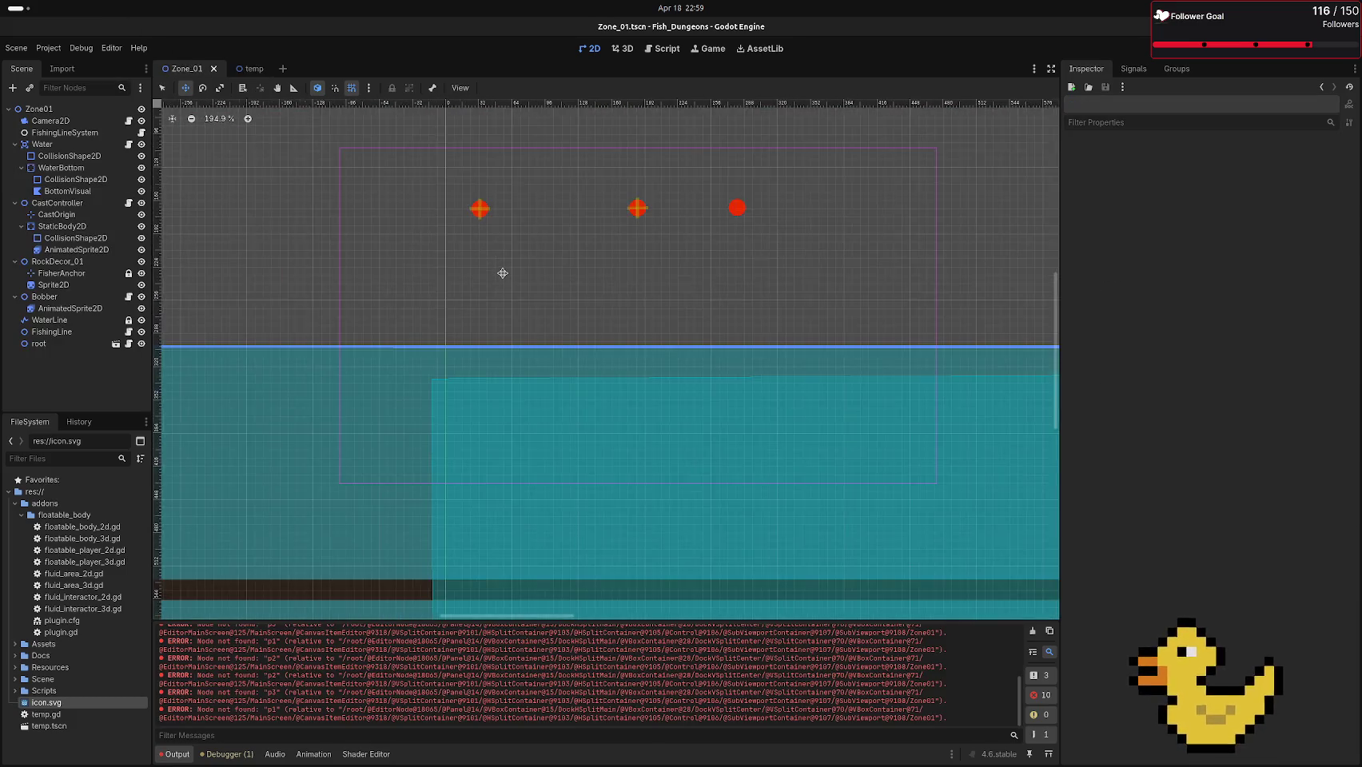
scroll(503, 274, "down", 4)
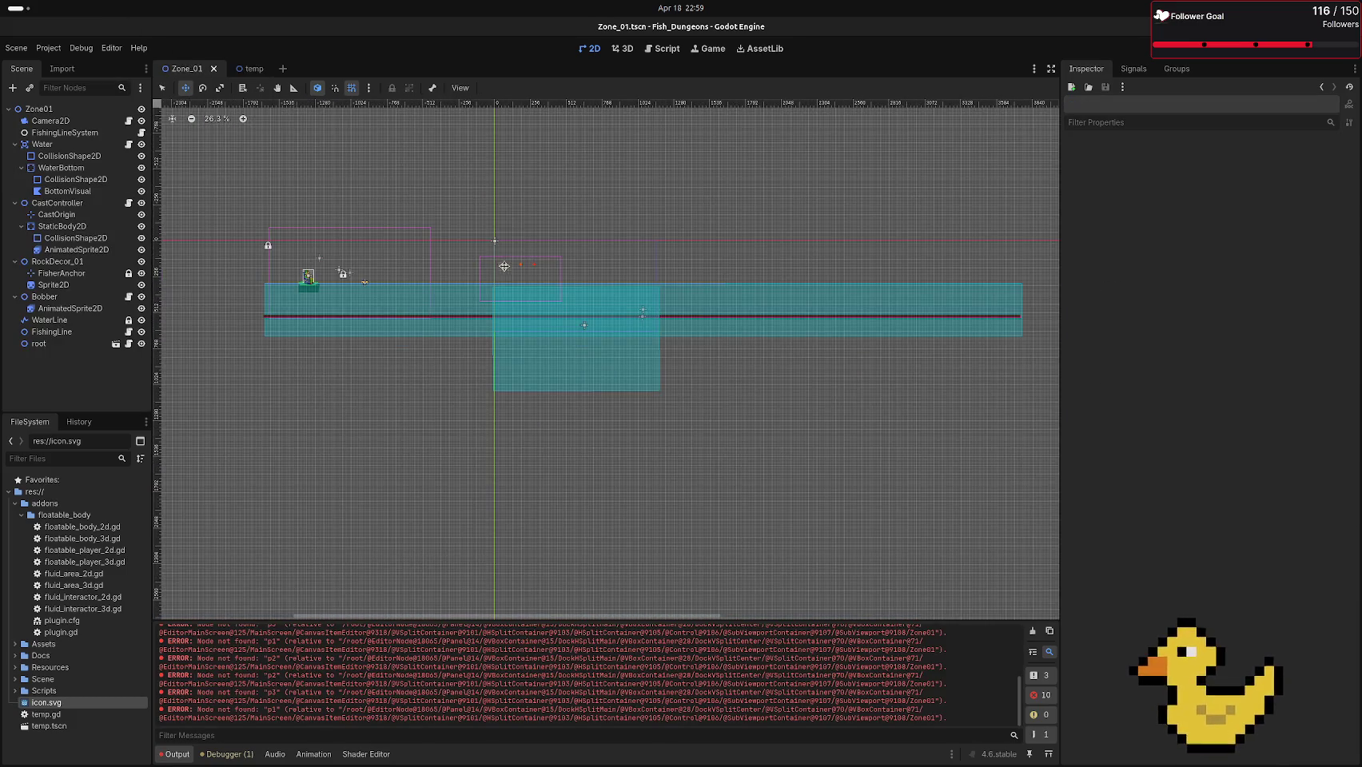
left_click(38, 343)
key("Delete")
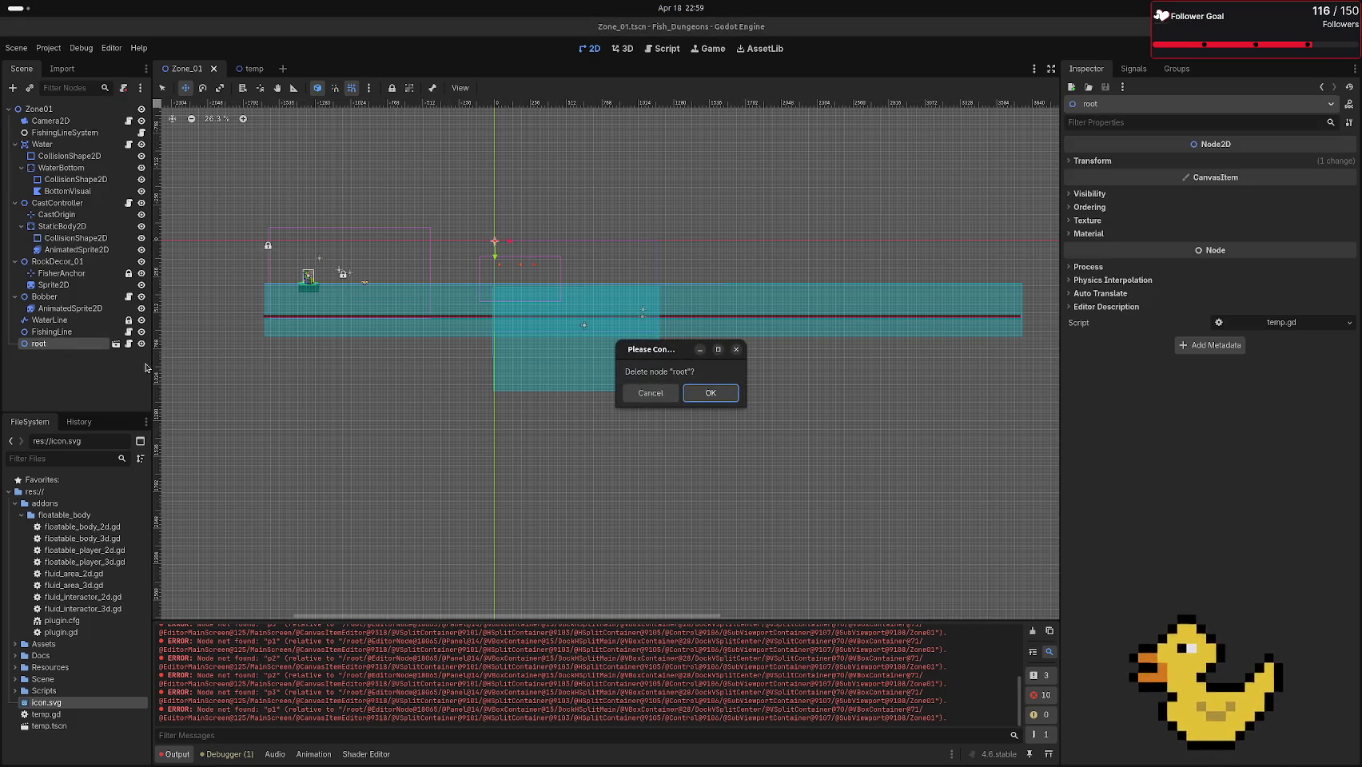
key("Return")
key("F5")
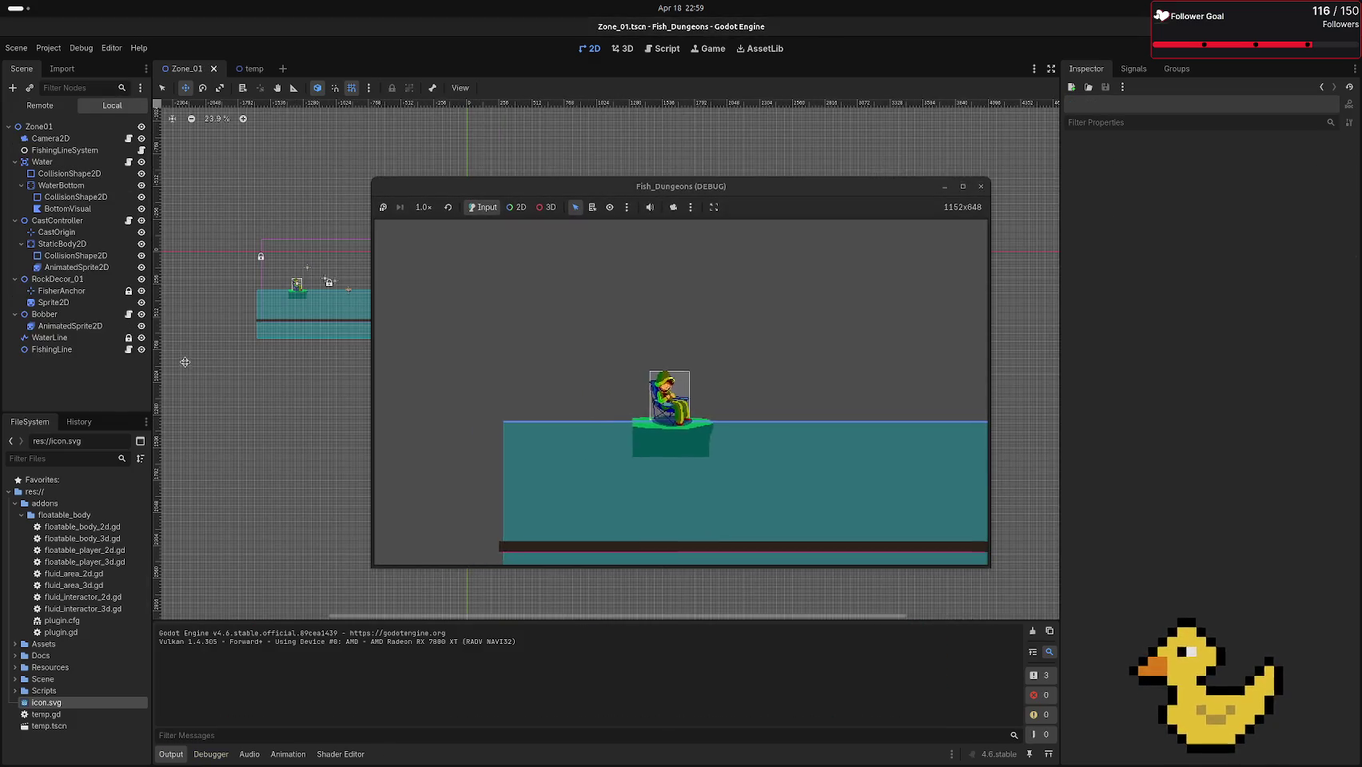
Cast the line into the water in the Fish_Dungeons debug run, then stop the game
left_click(734, 324)
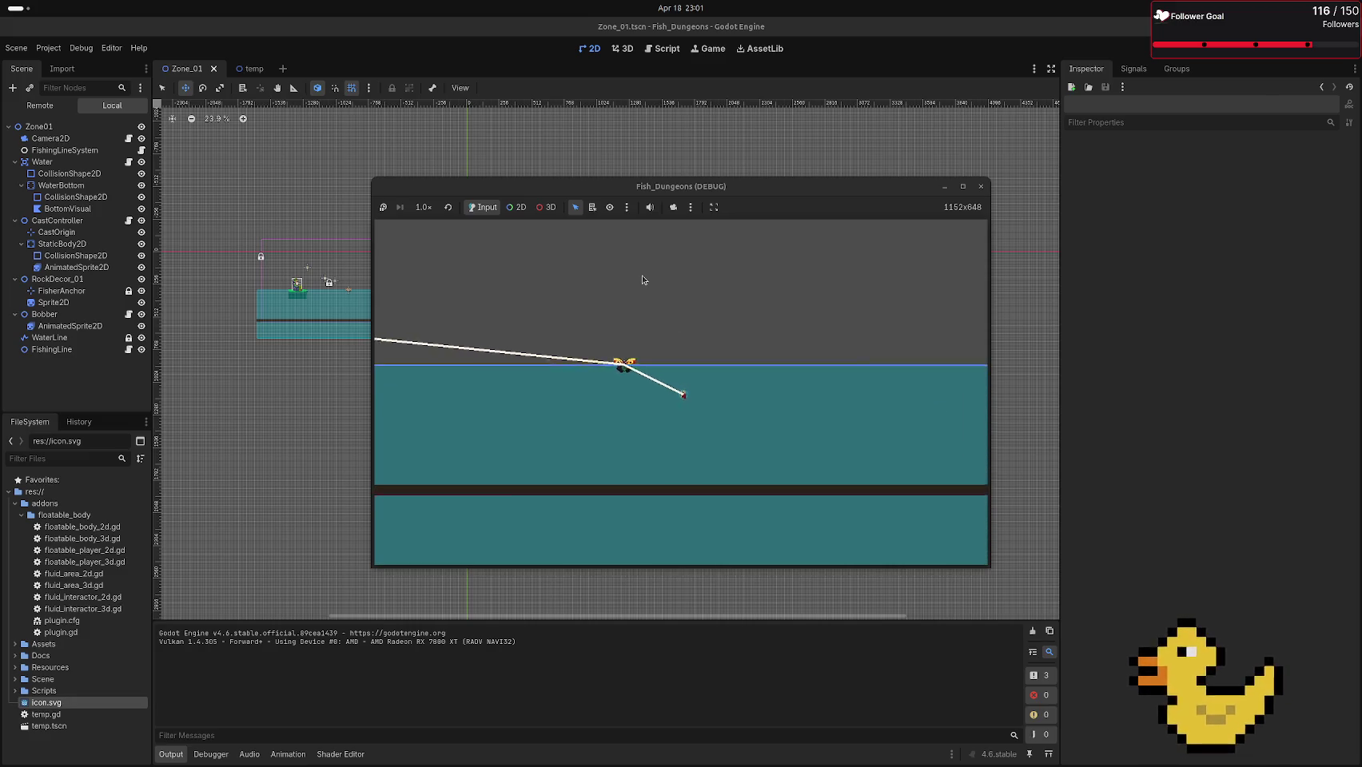
key("F8")
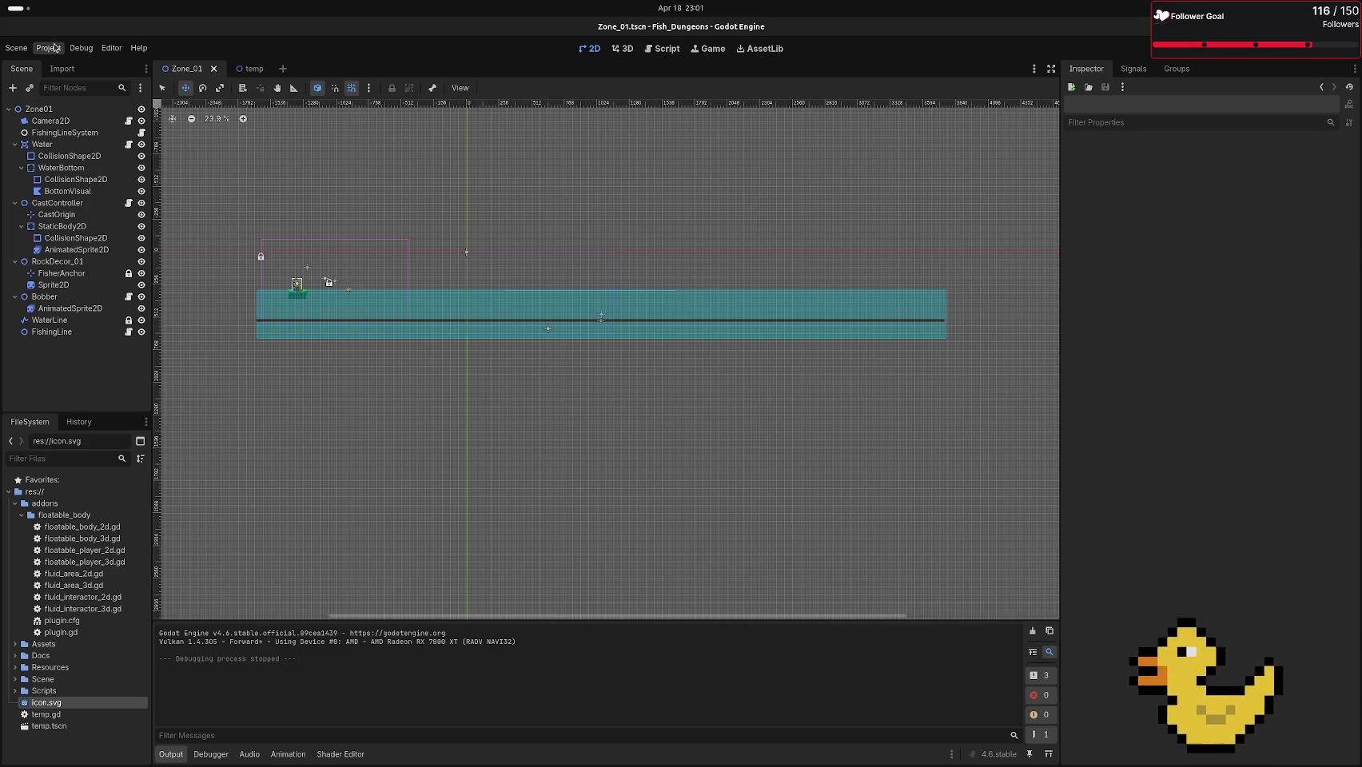
Switch from Godot to the blank Miro whiteboard open in Firefox
key("alt+Tab")
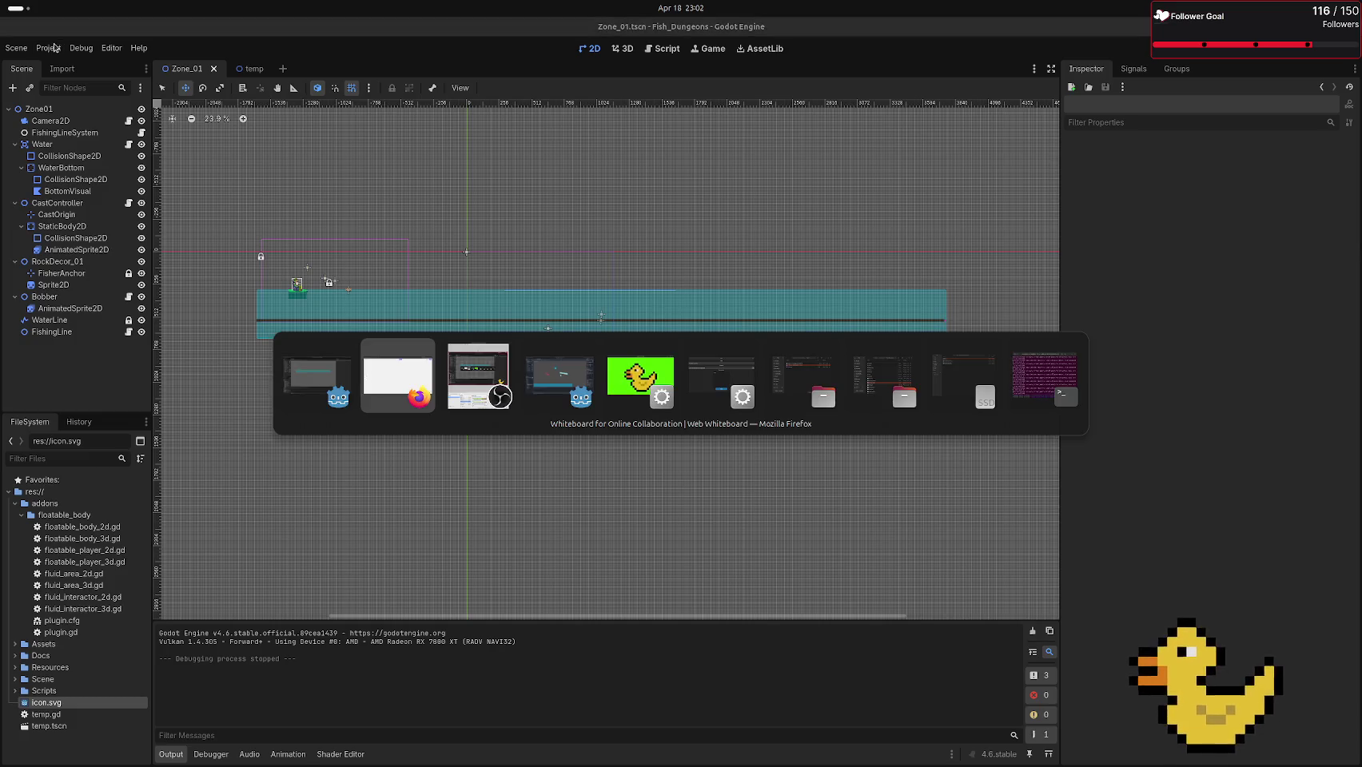
key("alt+shift+Tab")
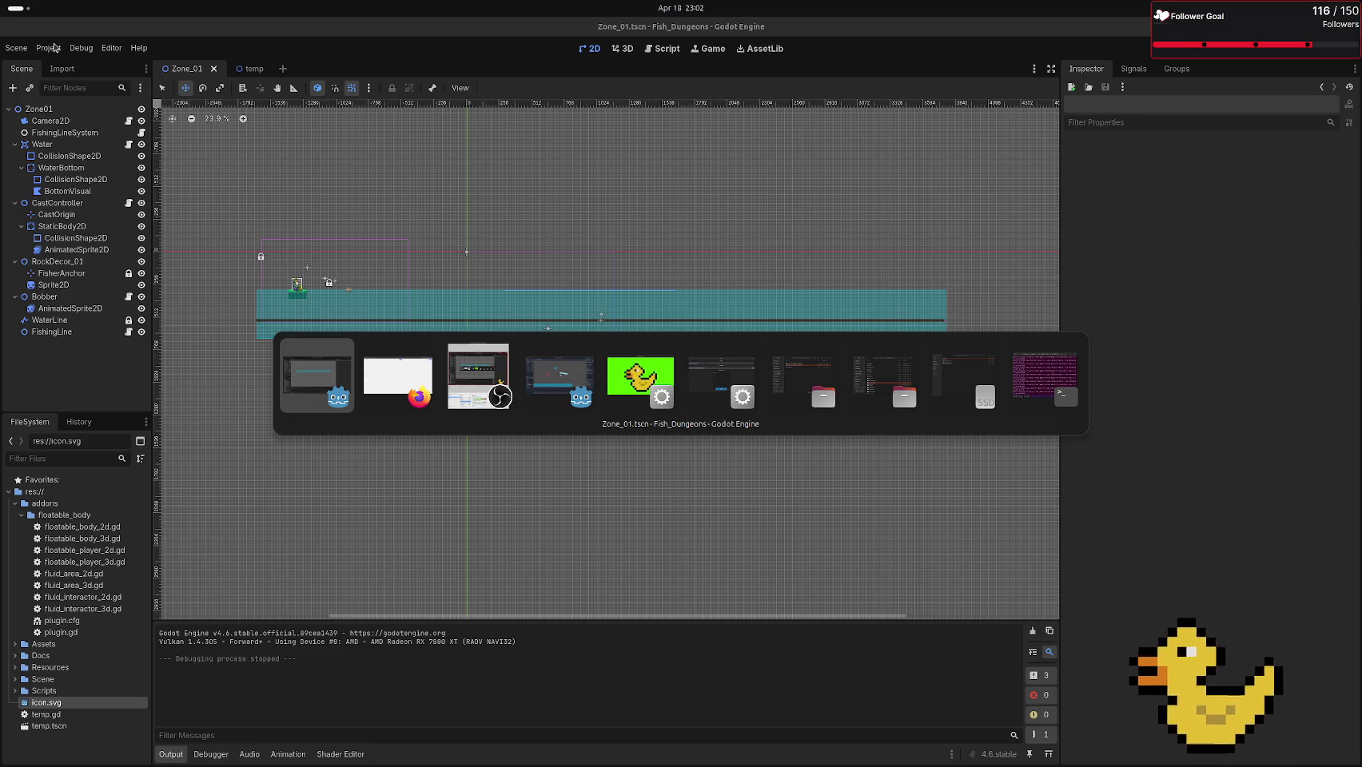
key("alt+Tab")
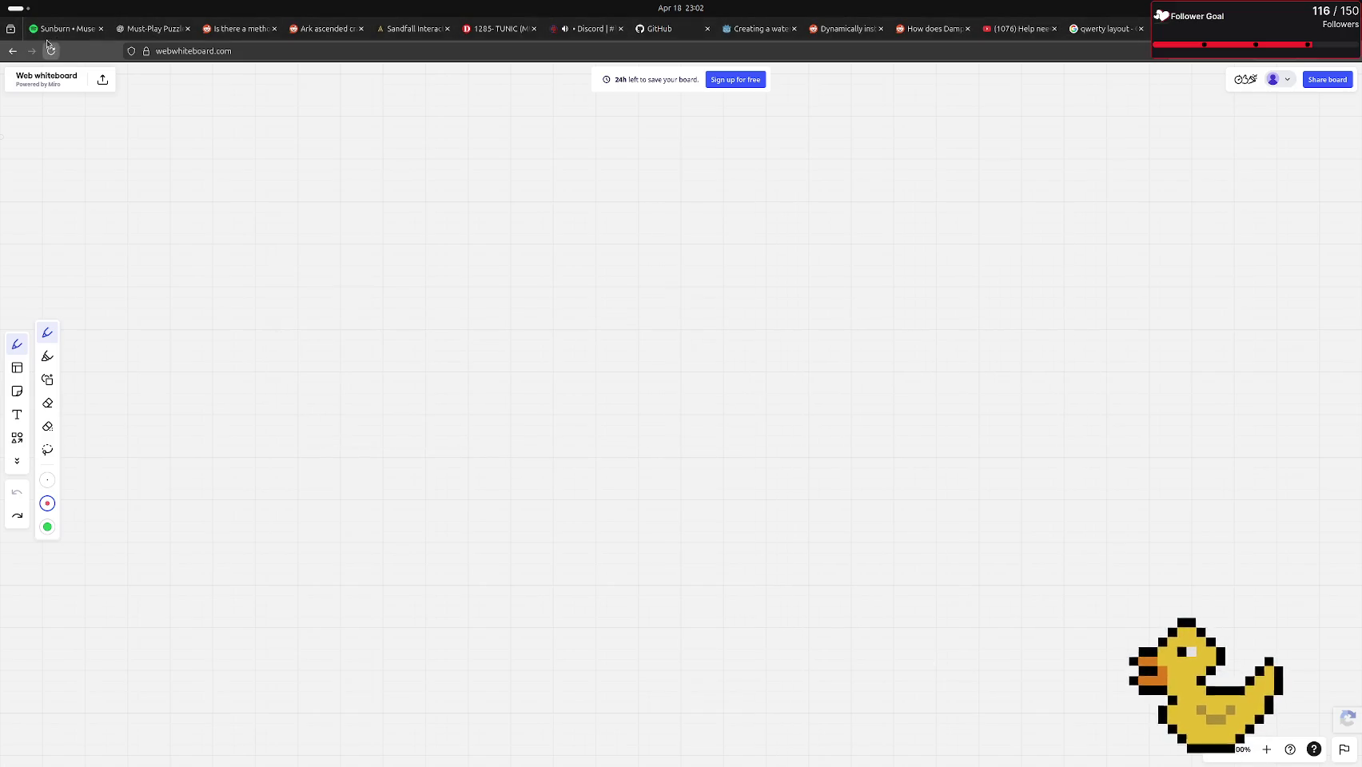
left_click_drag(580, 256, 662, 457)
key("ctrl+z")
mouse_move(571, 35)
mouse_move(1, 207)
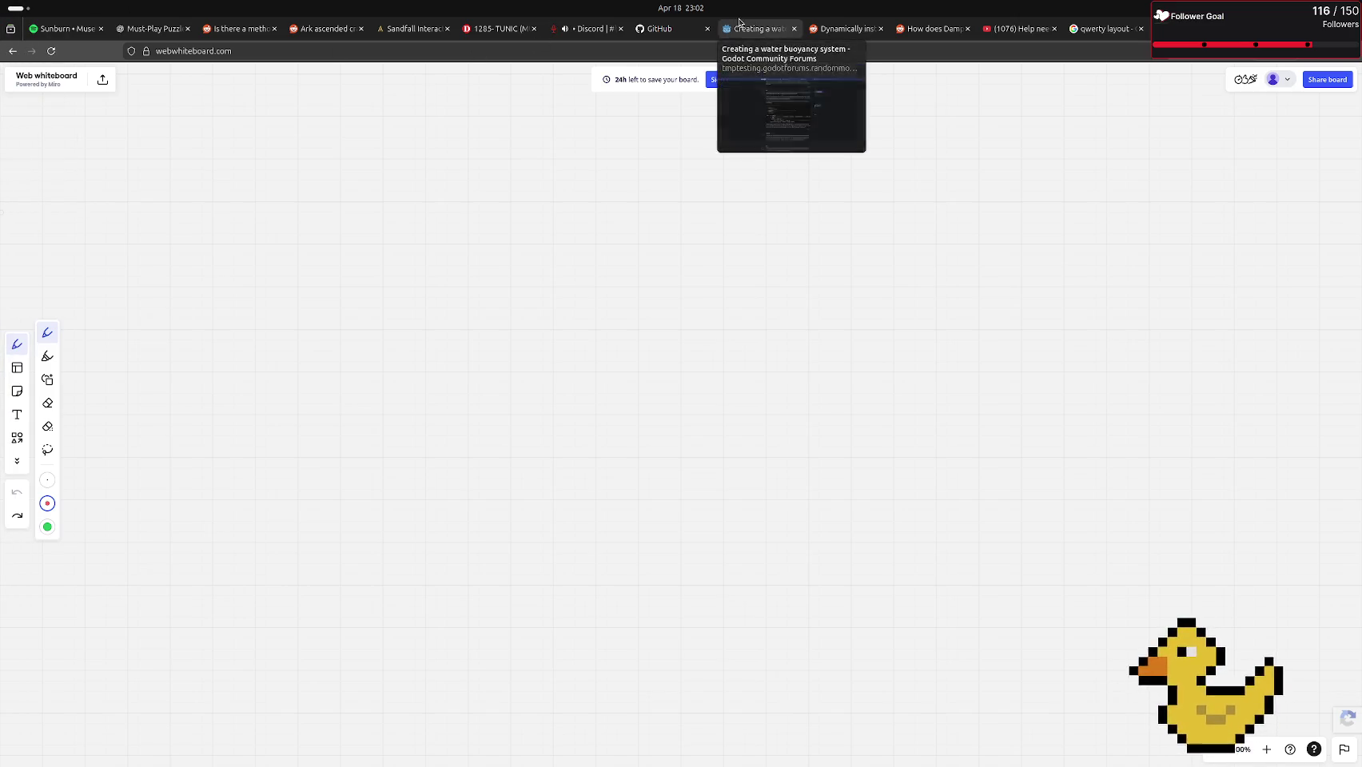
Return to Godot's Zone_01 scene and zoom the 2D viewport in to 68.3%
key("alt+Tab")
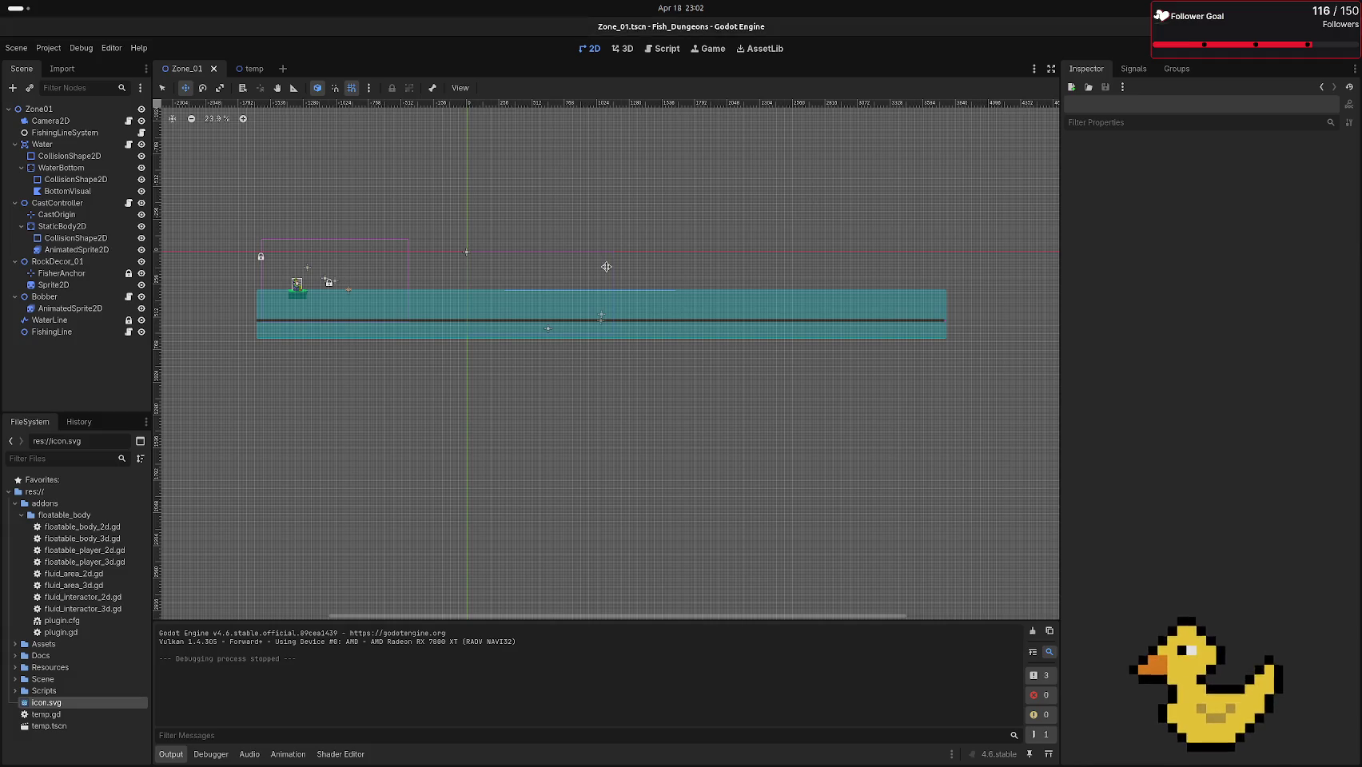
scroll(232, 215, "up", 6)
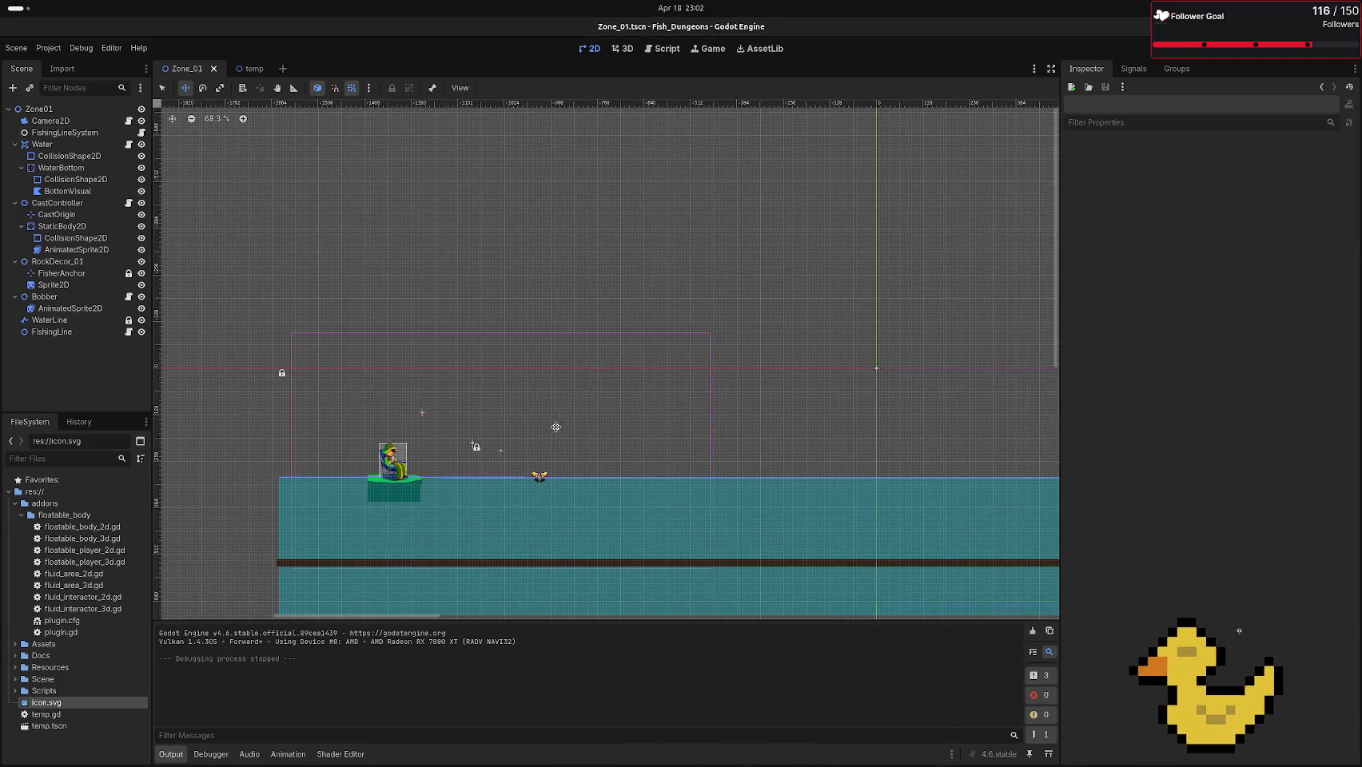
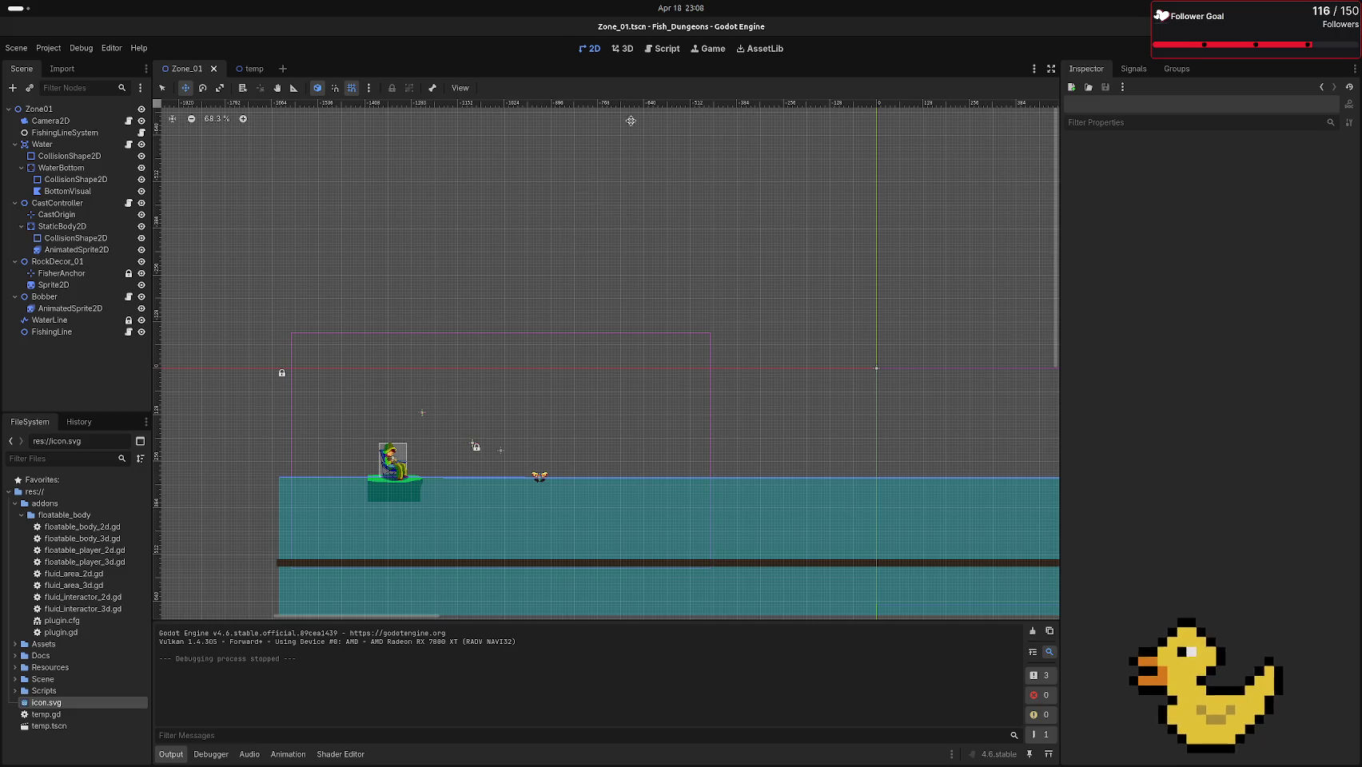
Switch from the Godot Zone_01 editor to the Firefox window showing the whiteboard
key("alt+Tab")
left_click(403, 371)
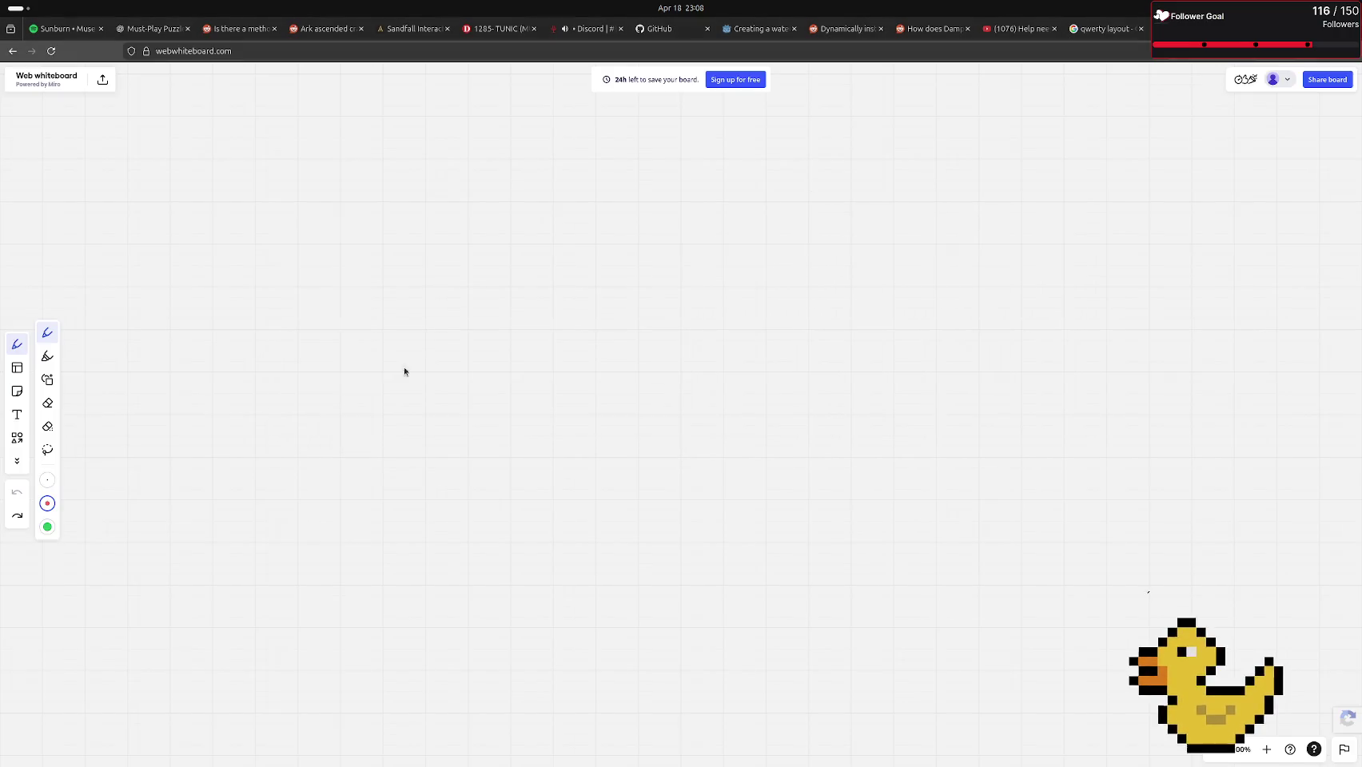
Cycle the GitHub and qwerty tabs, return to whiteboard results, then reopen floatable_2d.tscn from History
left_click(663, 28)
left_click(1175, 29)
left_click(1107, 28)
left_click(663, 29)
left_click(13, 51)
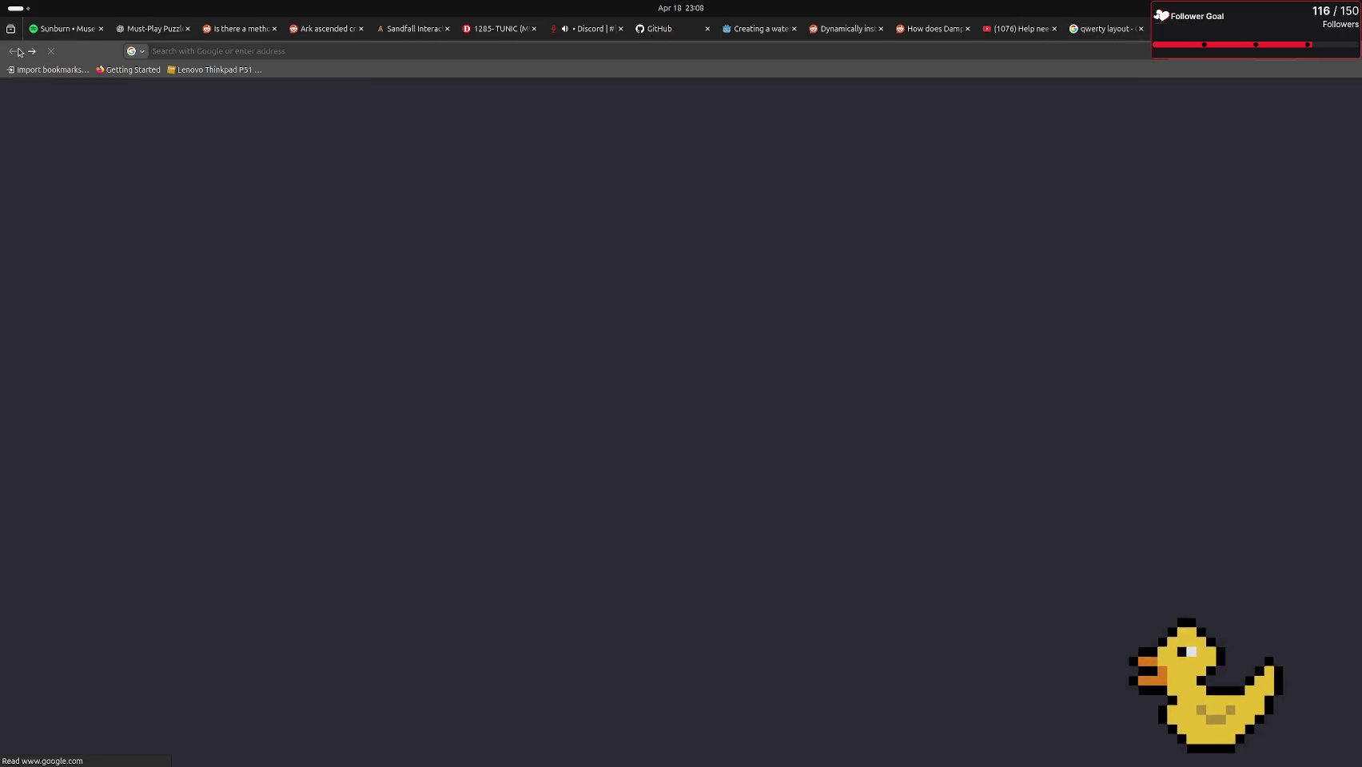
key("alt+s")
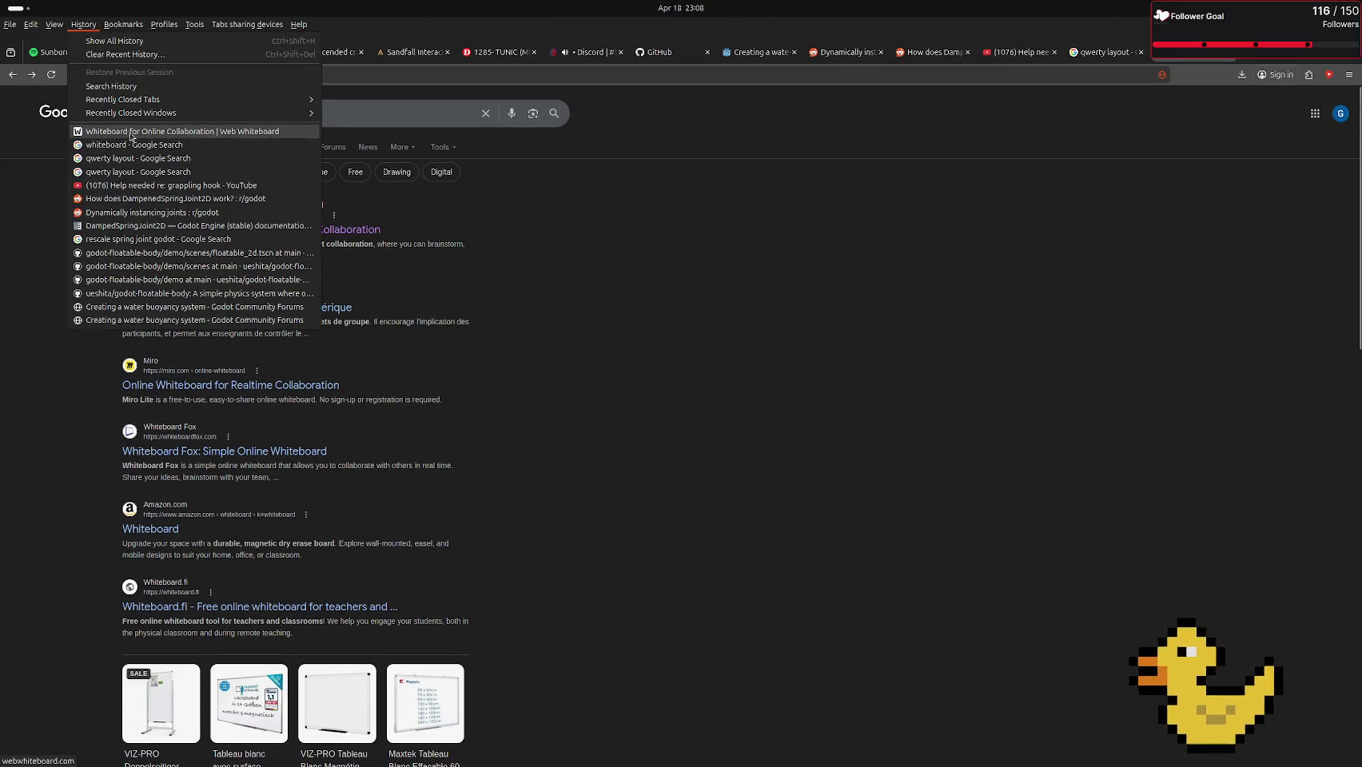
left_click(119, 252)
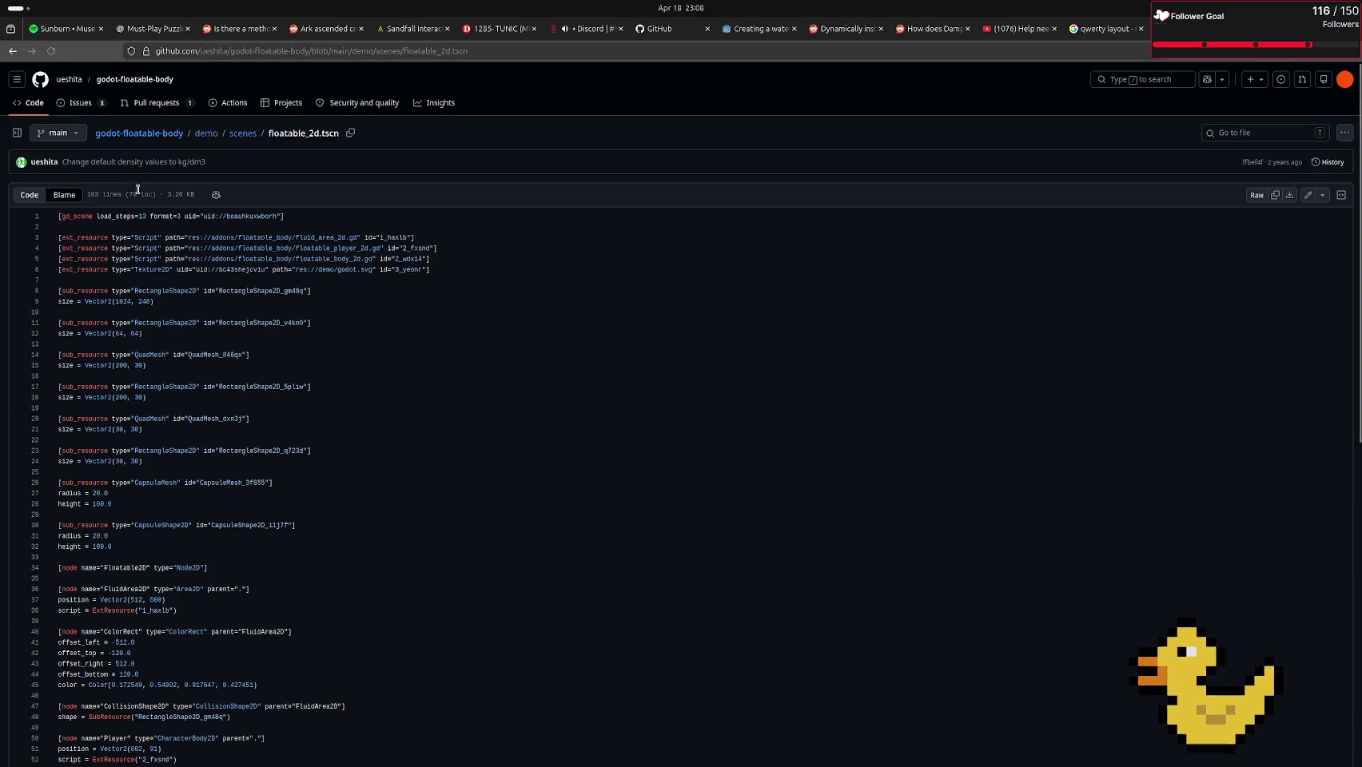
Go to the godot-floatable-body repository main page and open the floatable_3d.gif demo animation
left_click(128, 133)
scroll(441, 485, "down", 3)
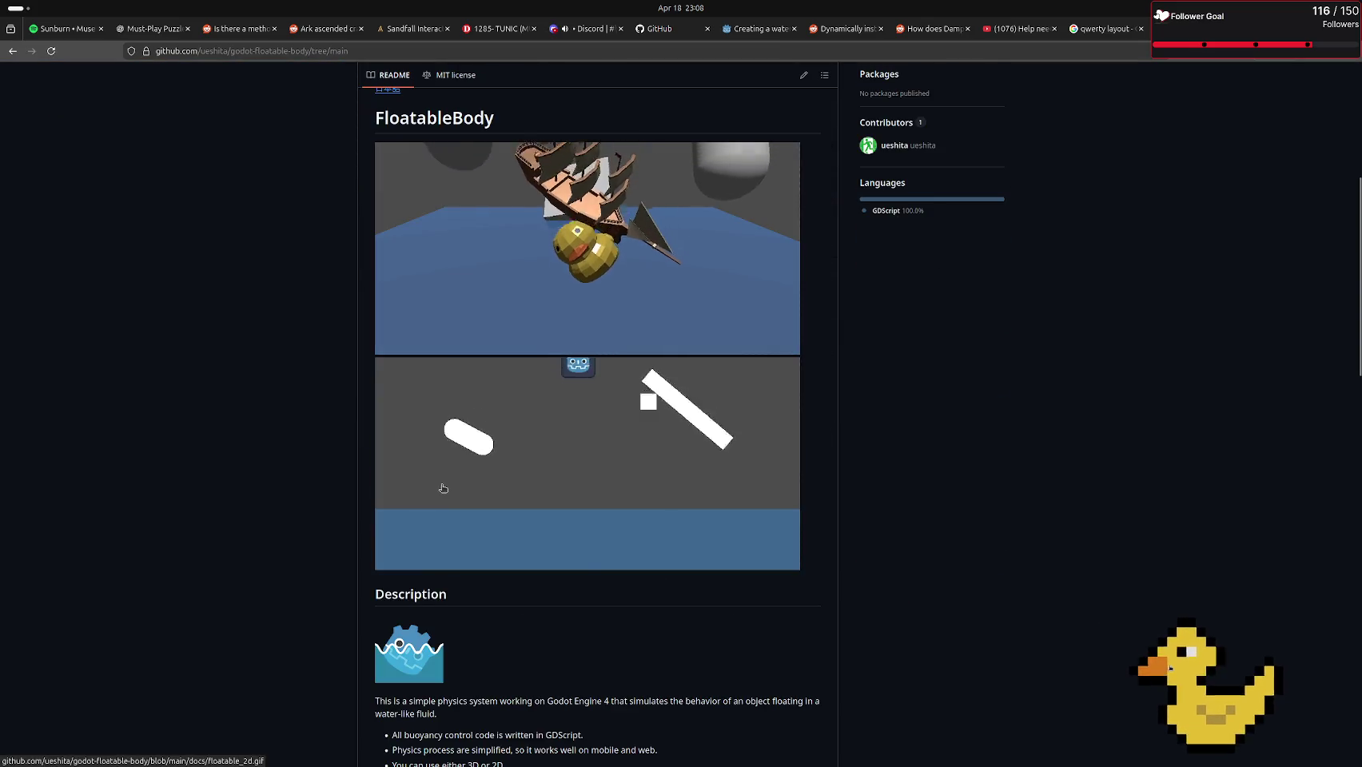
scroll(642, 435, "up", 1)
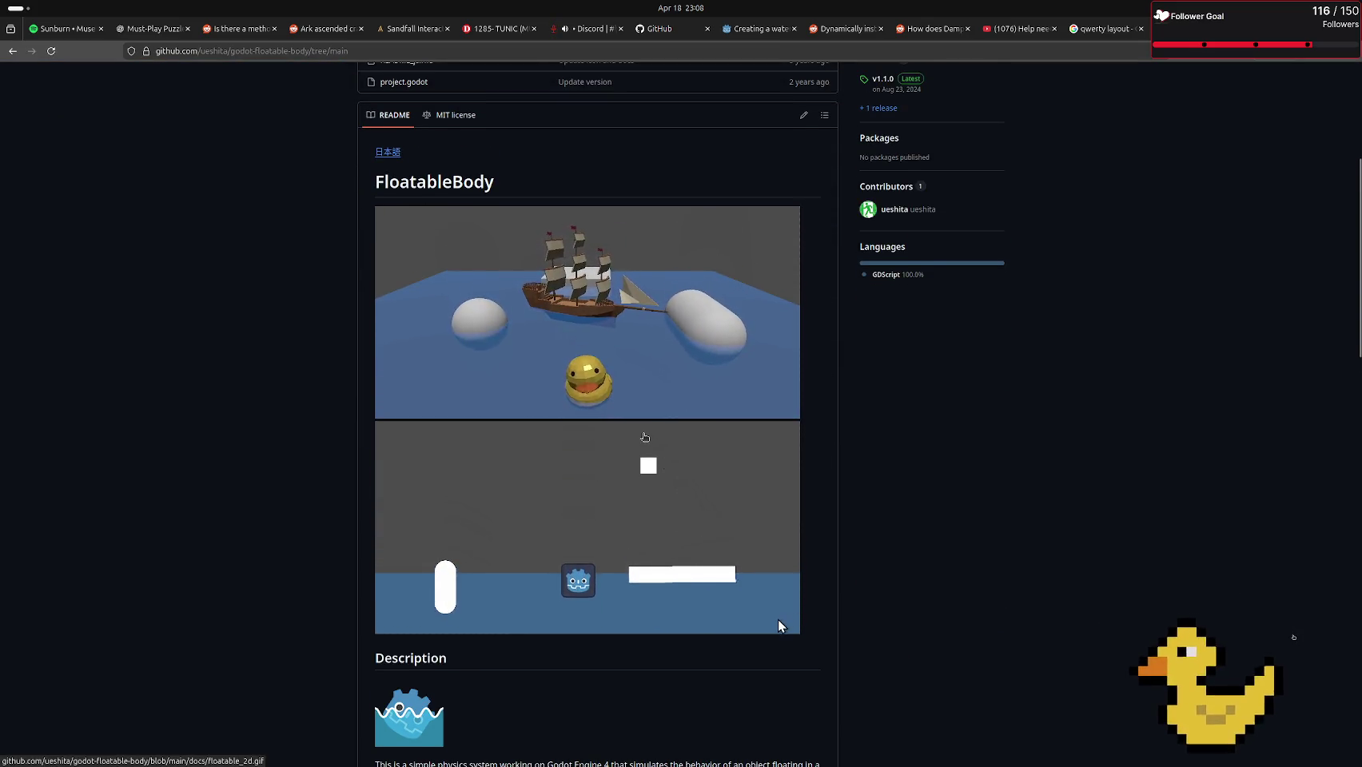
left_click(592, 389)
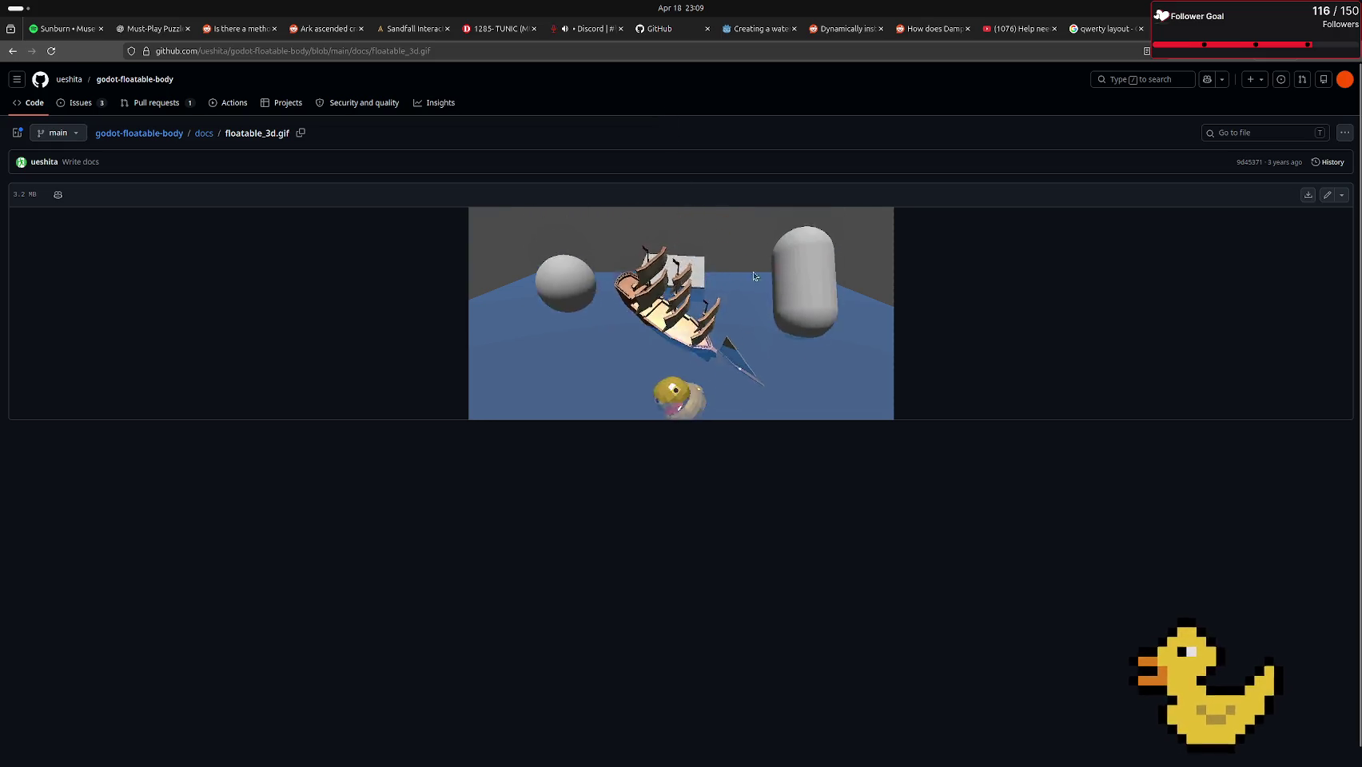
Watch the floatable_3d.gif buoyancy demo, then switch to the Discord tab and leave the voice channel
scroll(740, 397, "down", 1)
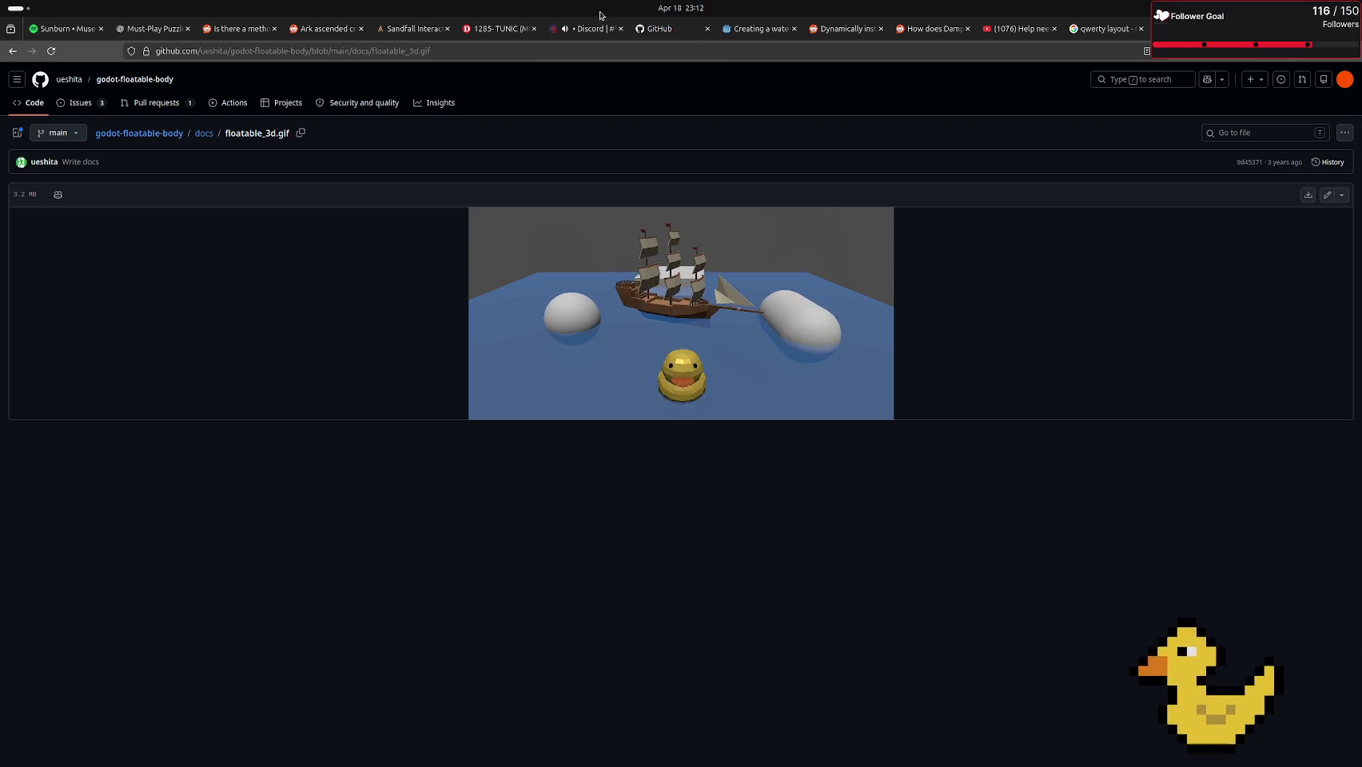
left_click(678, 8)
left_click(678, 8)
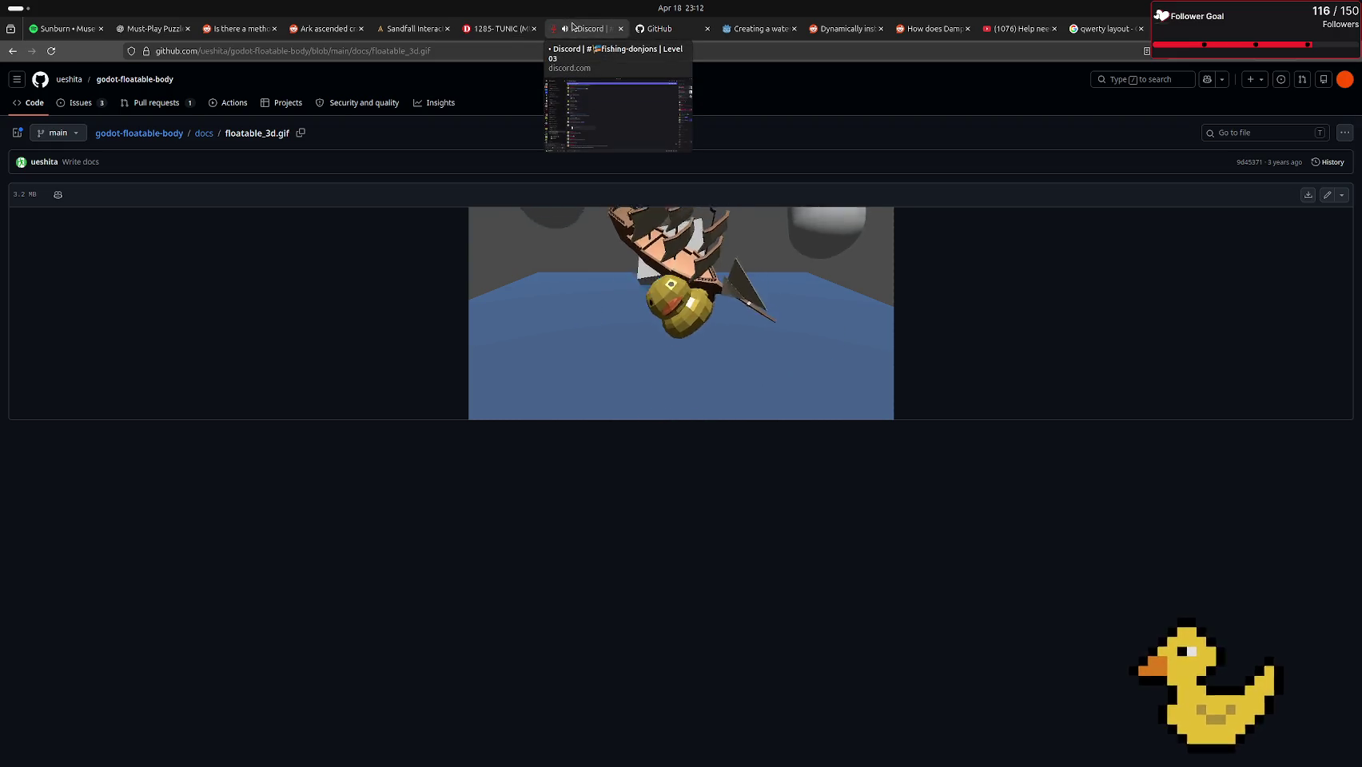
left_click(572, 27)
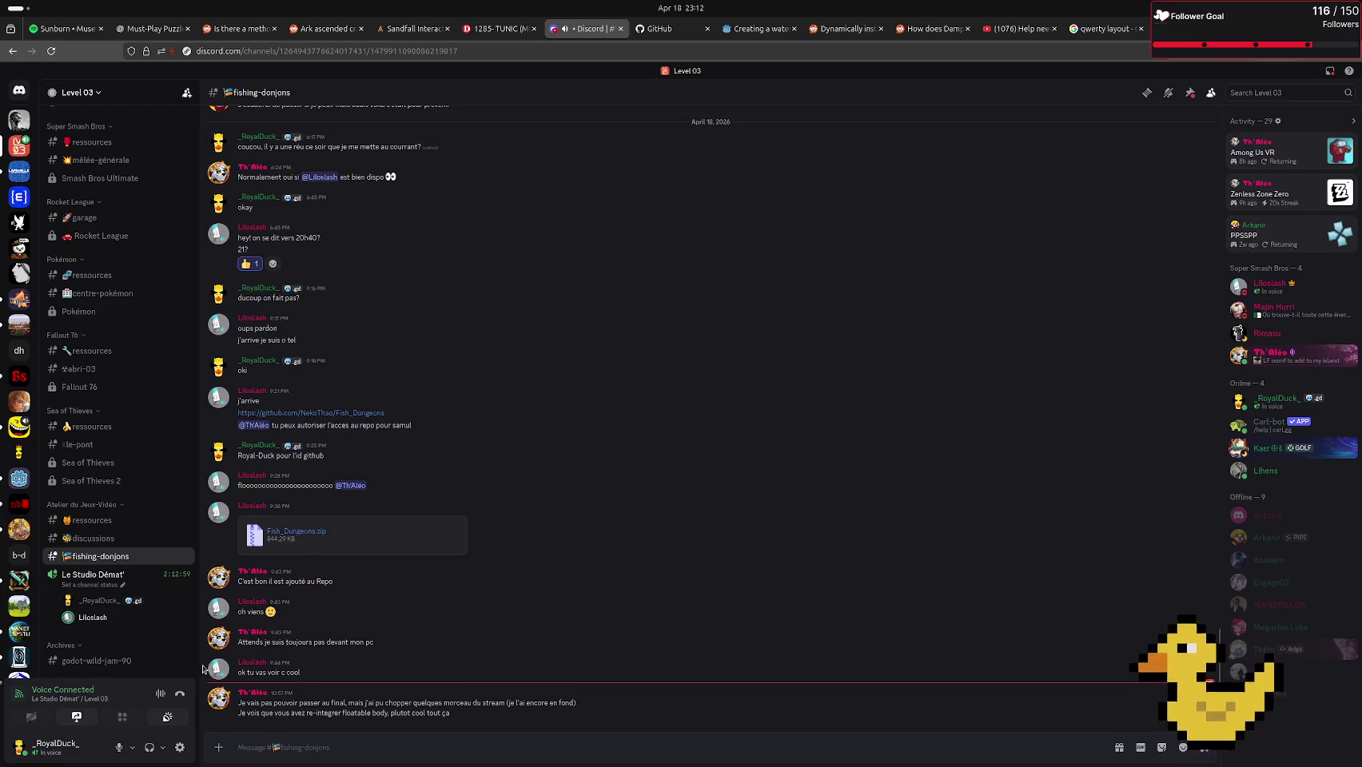
left_click(182, 694)
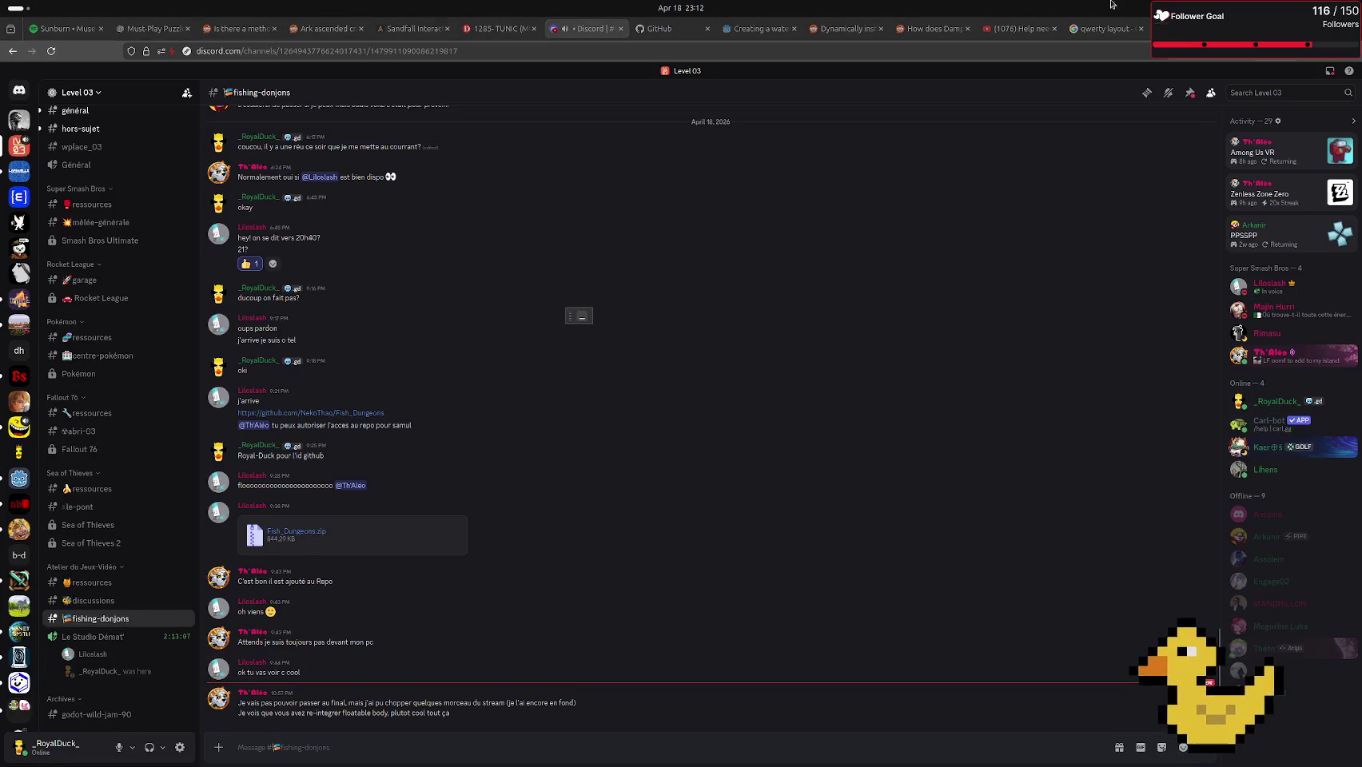